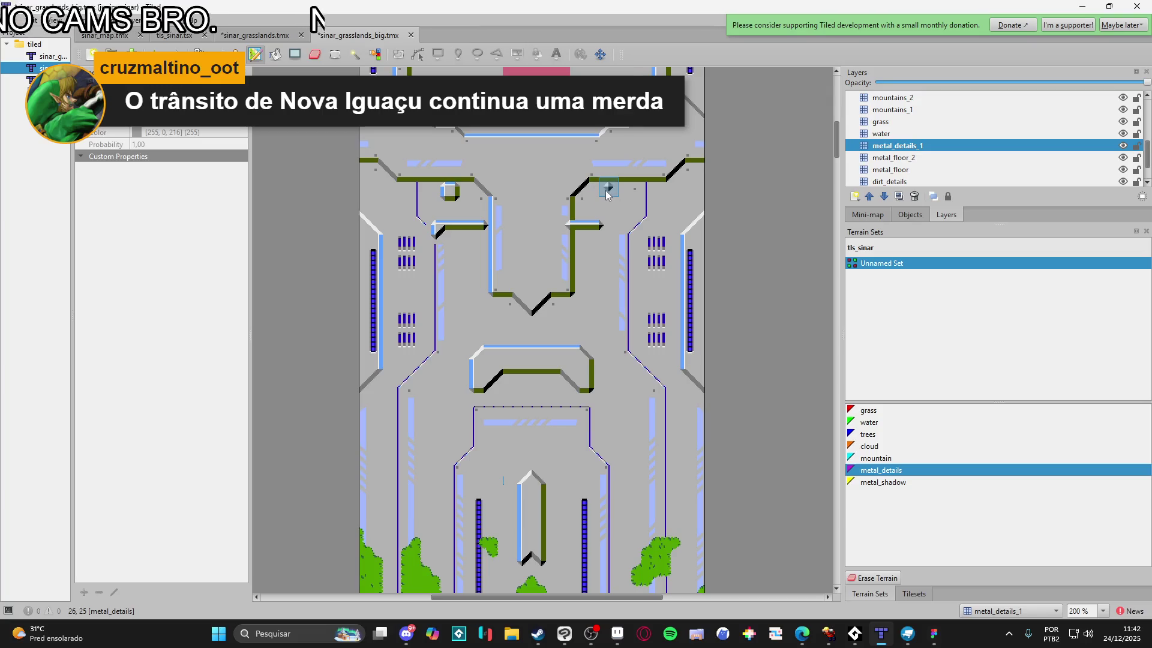
# Paint a metal-detail corner extending the bar, then erase the leftover stubs and stray top bar tiles
pyautogui.moveTo(606, 189); pyautogui.dragTo(618, 228)
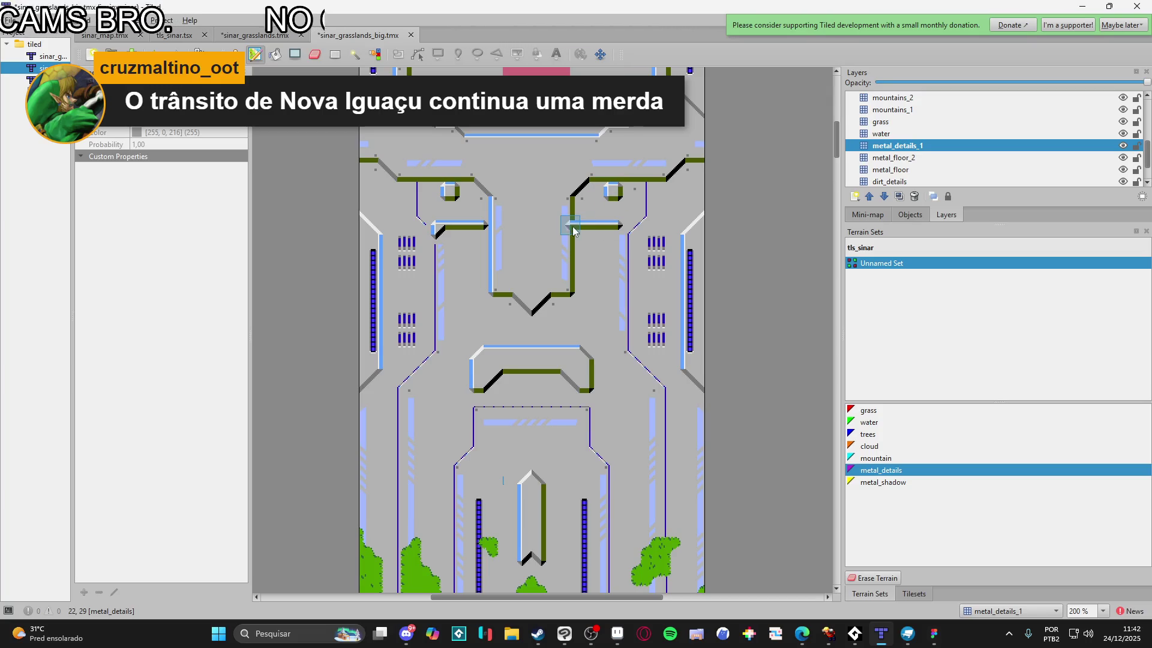
pyautogui.rightClick(589, 253)
pyautogui.click(564, 226)
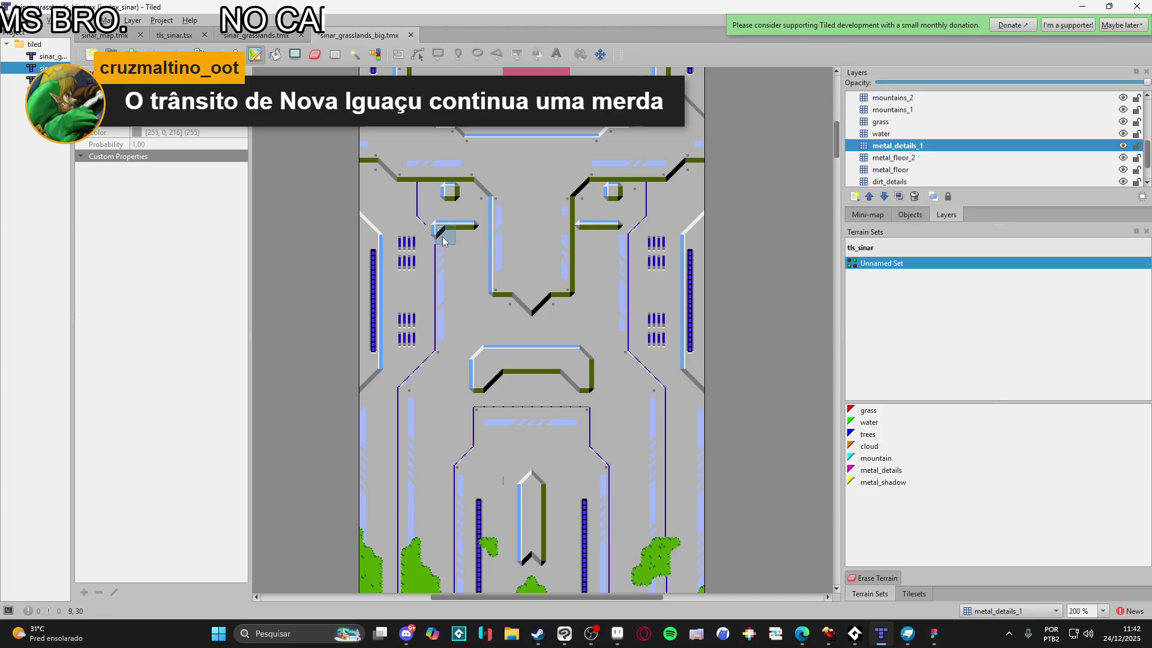
pyautogui.scroll(-1, 532, 307)
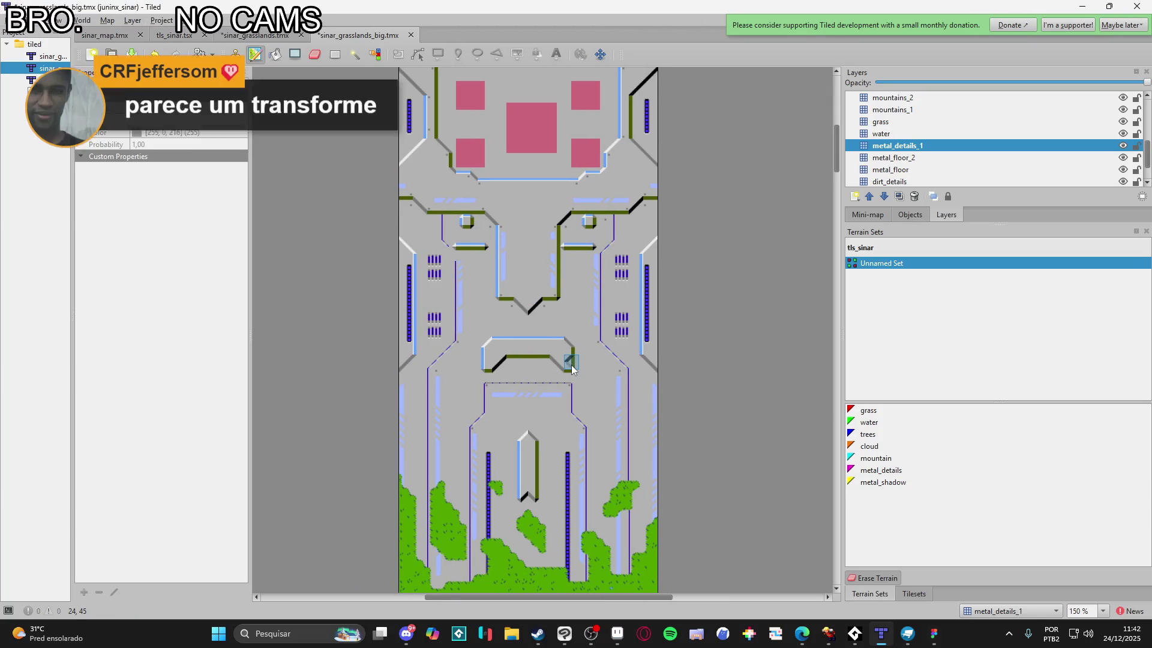
pyautogui.scroll(1, 551, 331)
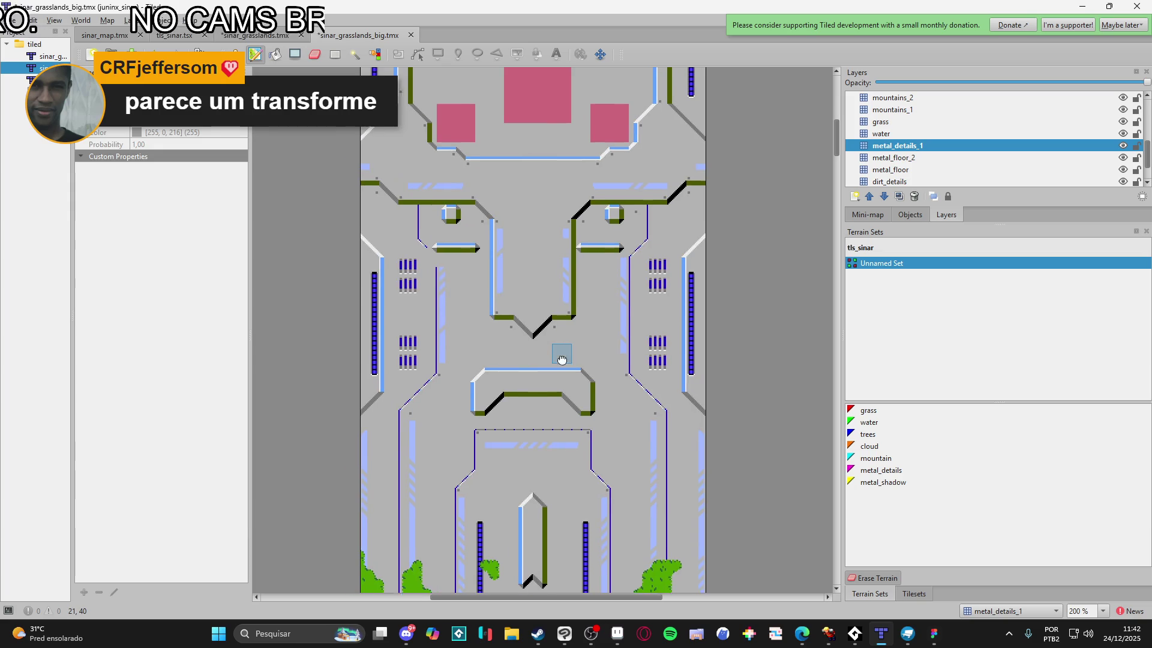
pyautogui.moveTo(550, 330); pyautogui.dragTo(563, 361)
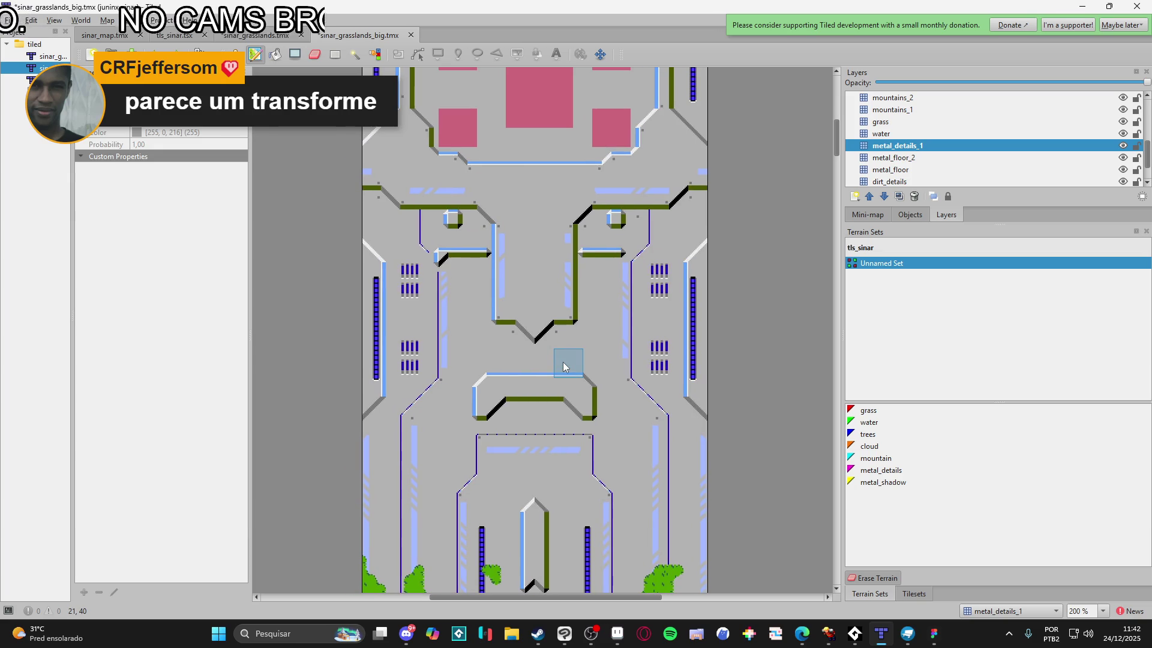
# Return to painting metal_details terrain and move the view toward the lower structure
pyautogui.rightClick(563, 397)
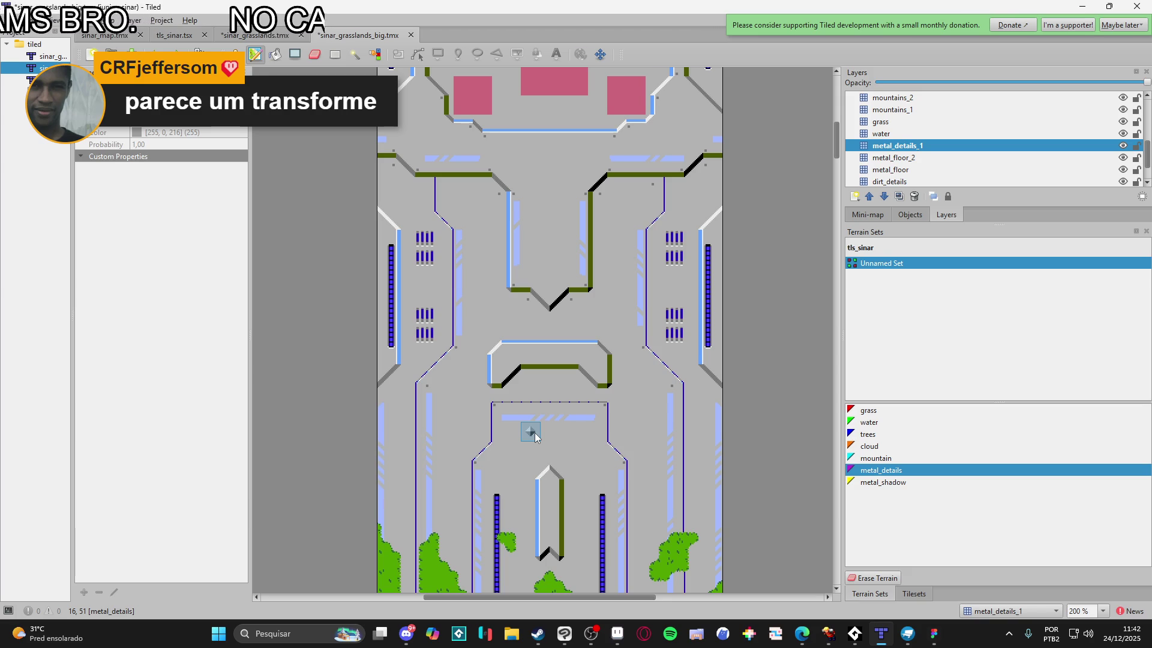
pyautogui.scroll(3, 534, 433)
pyautogui.scroll(-3, 579, 366)
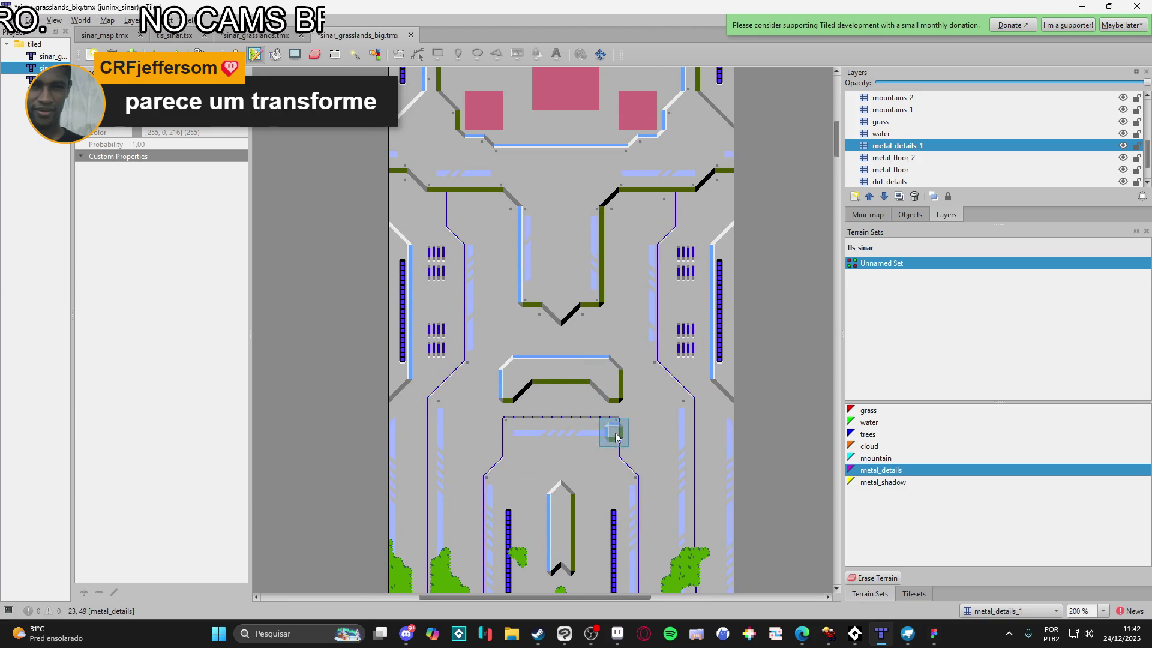
pyautogui.keyDown('ctrl'); pyautogui.scroll(-1, 616, 436); pyautogui.keyUp('ctrl')
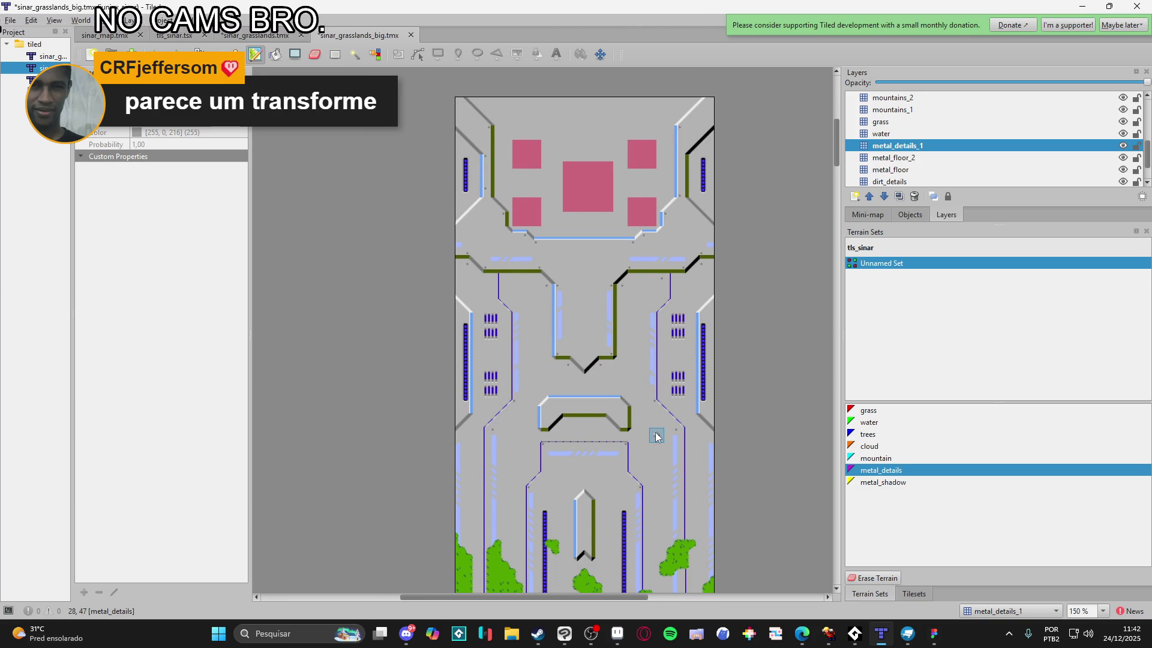
pyautogui.scroll(-1, 673, 437)
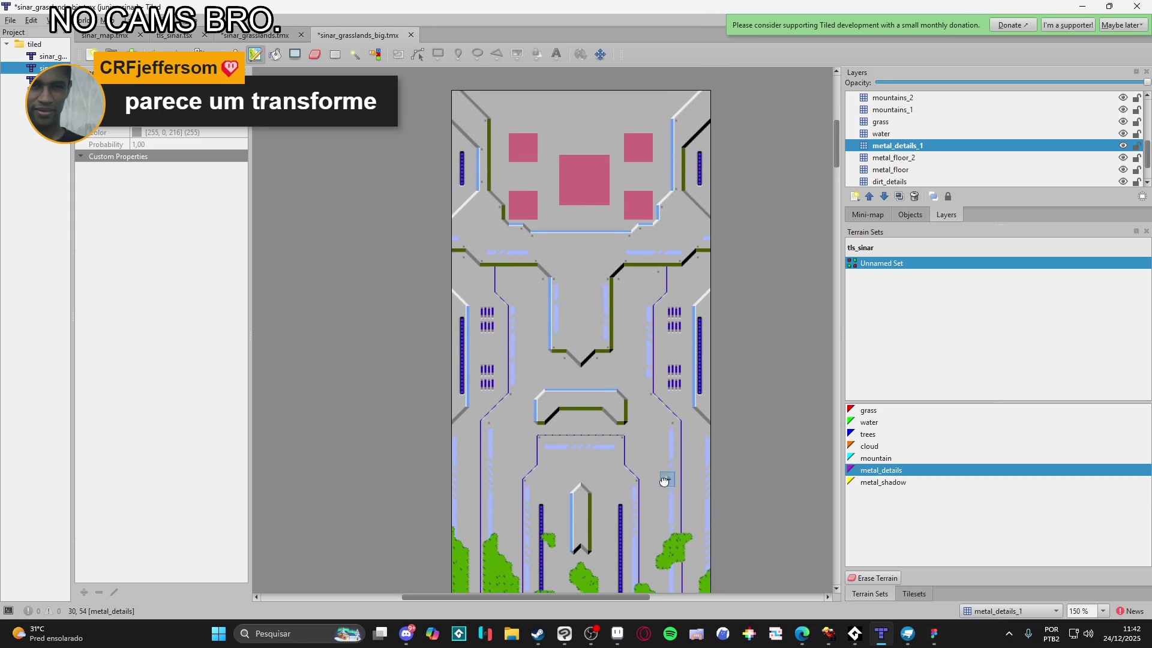
pyautogui.scroll(-1, 664, 480)
pyautogui.hscroll(1, 701, 447)
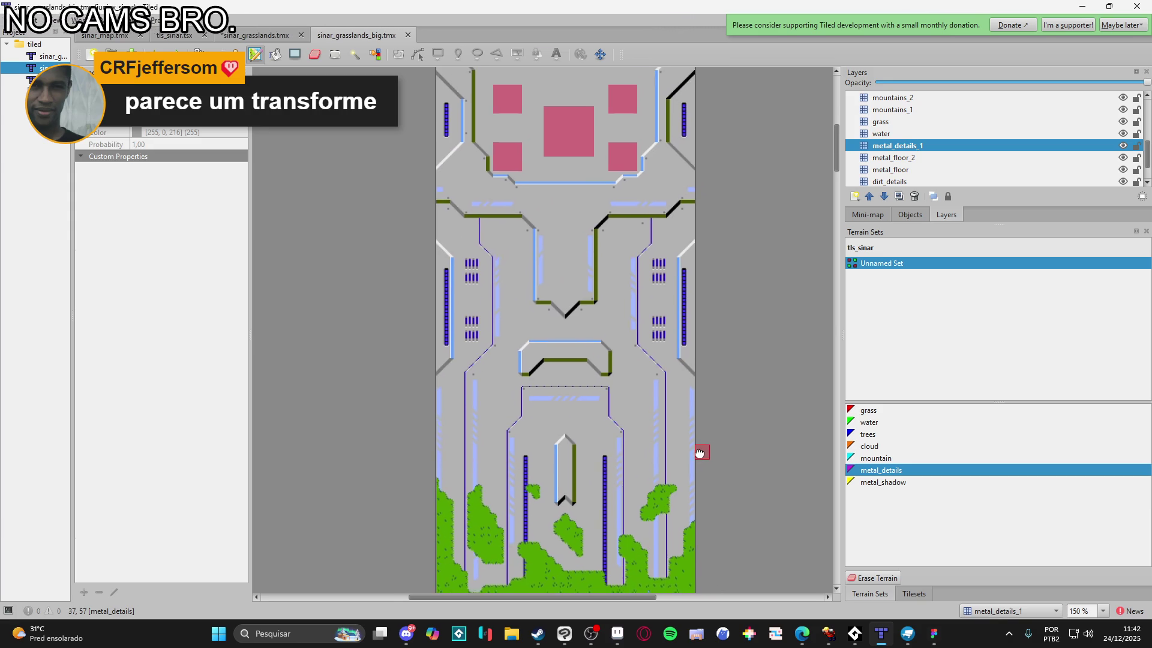
pyautogui.moveTo(699, 453); pyautogui.dragTo(740, 408)
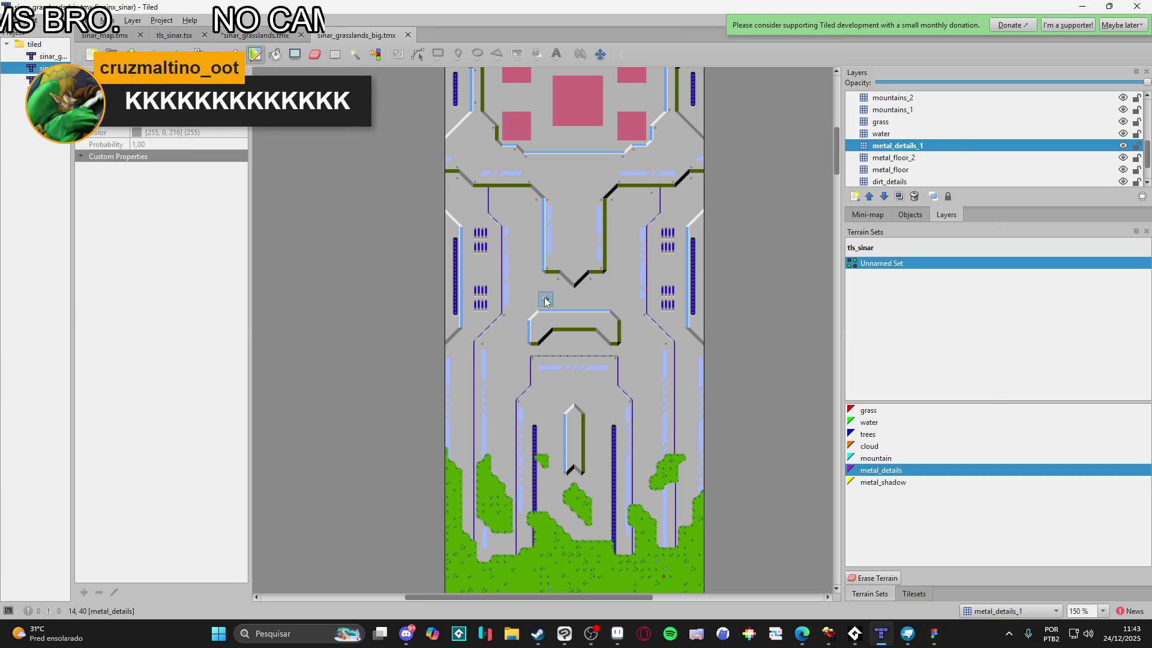
pyautogui.scroll(2, 544, 324)
pyautogui.hscroll(2, 544, 327)
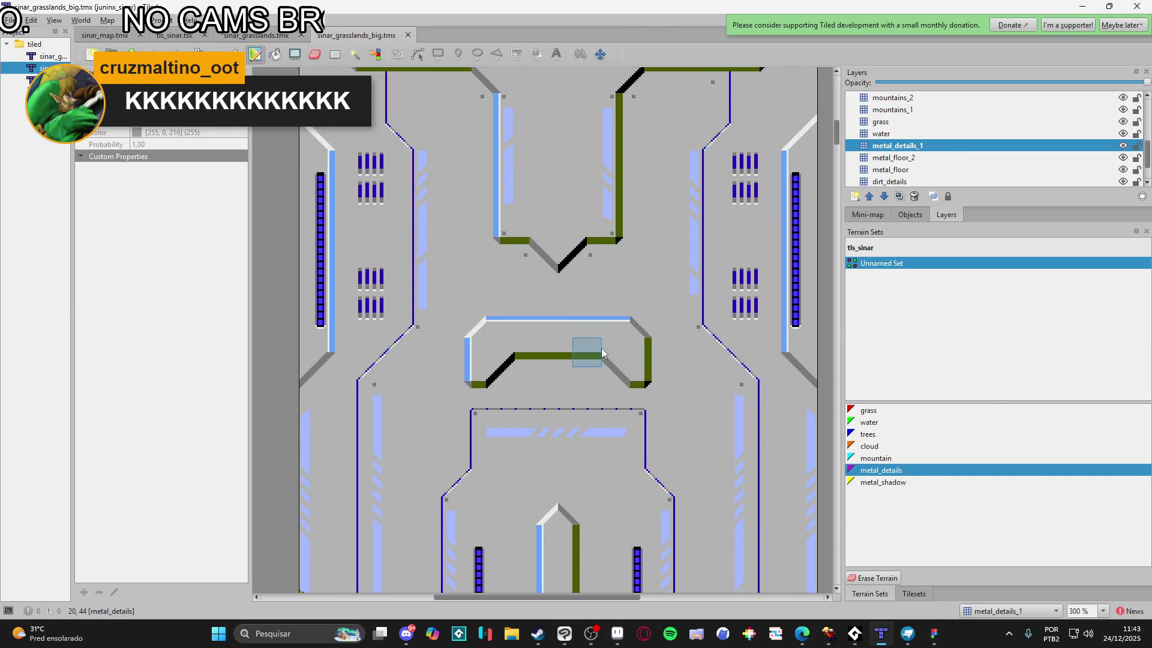
# Show the tls_sinar tileset tiles and scroll the map into full view
pyautogui.click(917, 594)
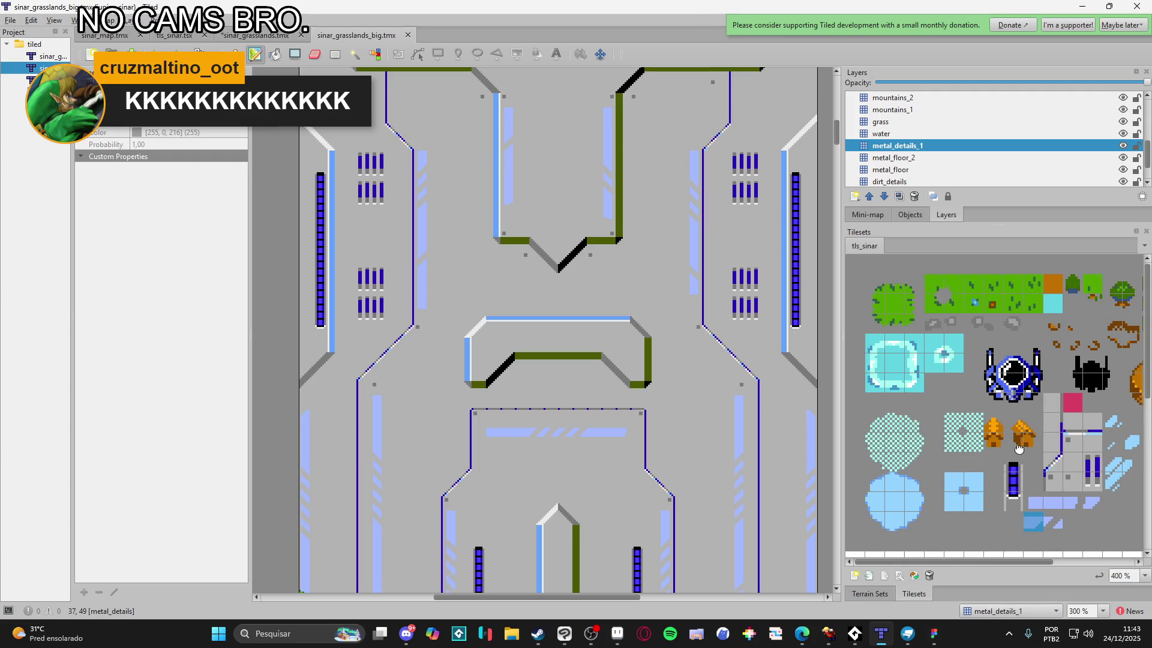
pyautogui.hscroll(2, 961, 444)
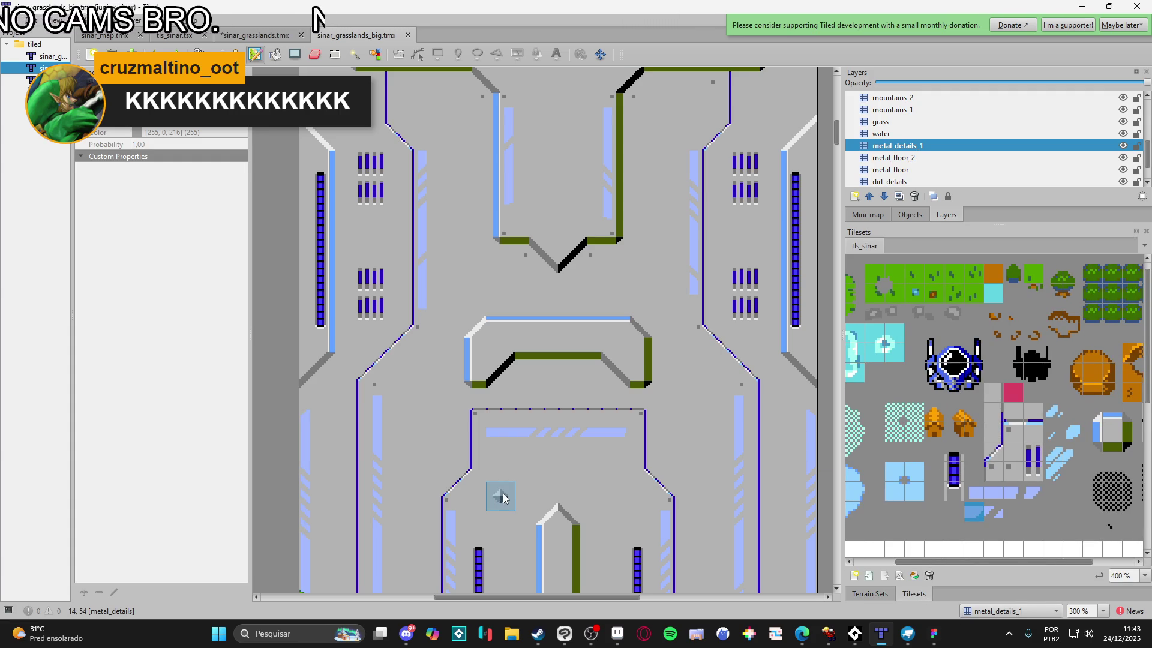
pyautogui.scroll(-2, 504, 427)
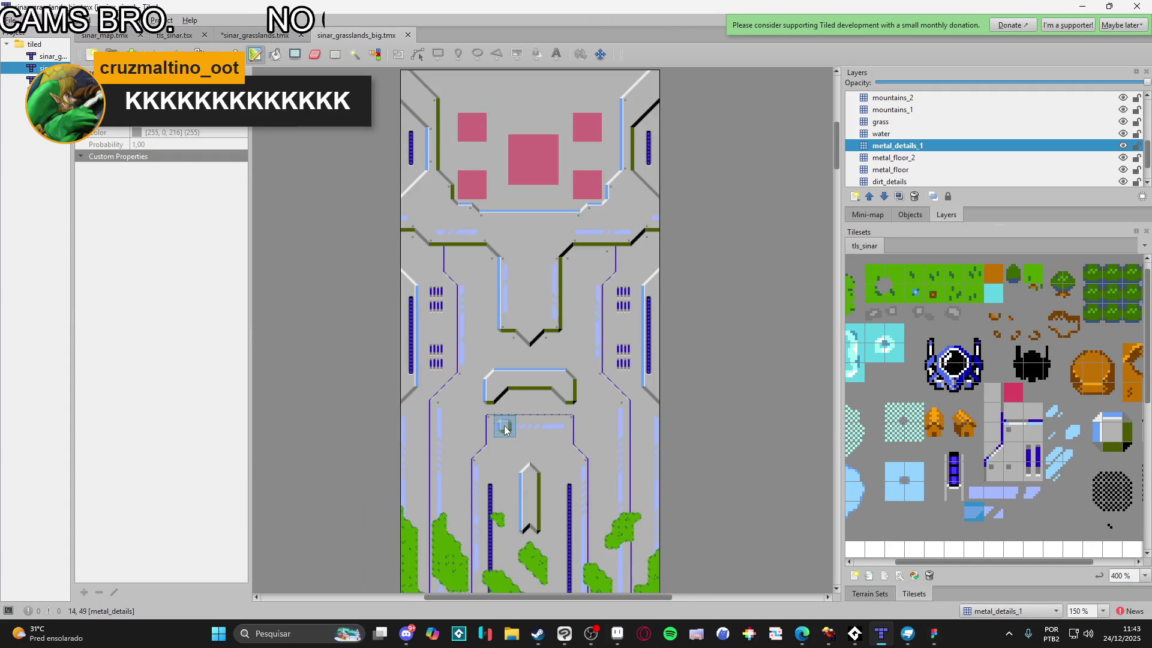
pyautogui.scroll(-1, 513, 413)
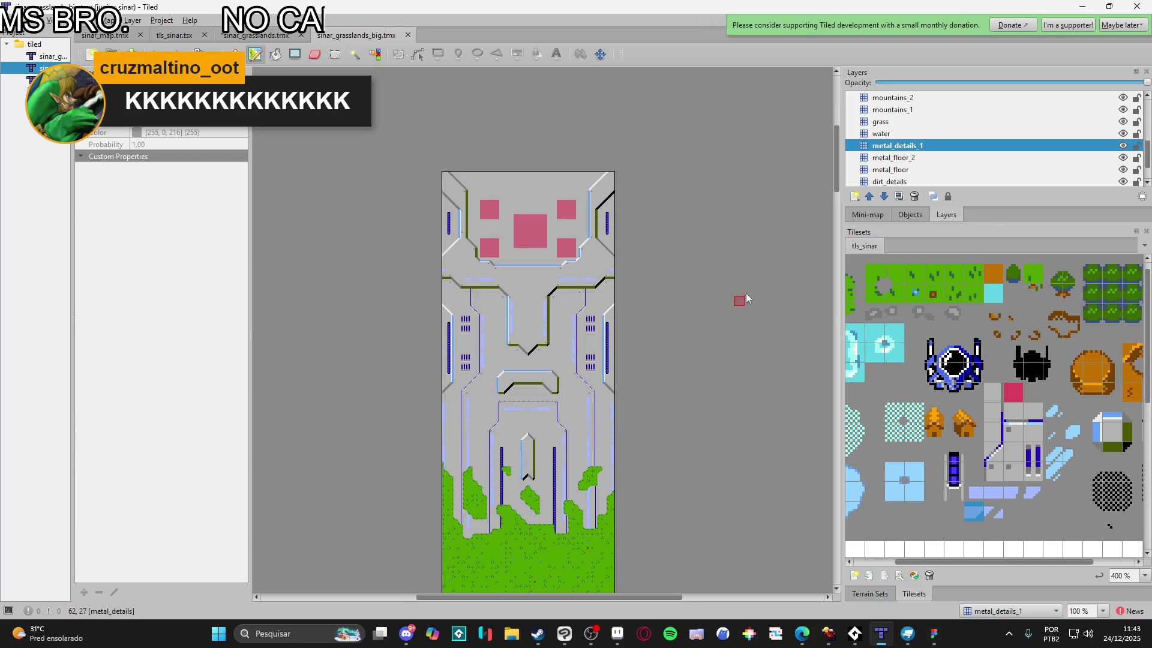
pyautogui.scroll(5, 1067, 132)
# Select the ref reference layer and remove it from the Layers panel
pyautogui.rightClick(1101, 99)
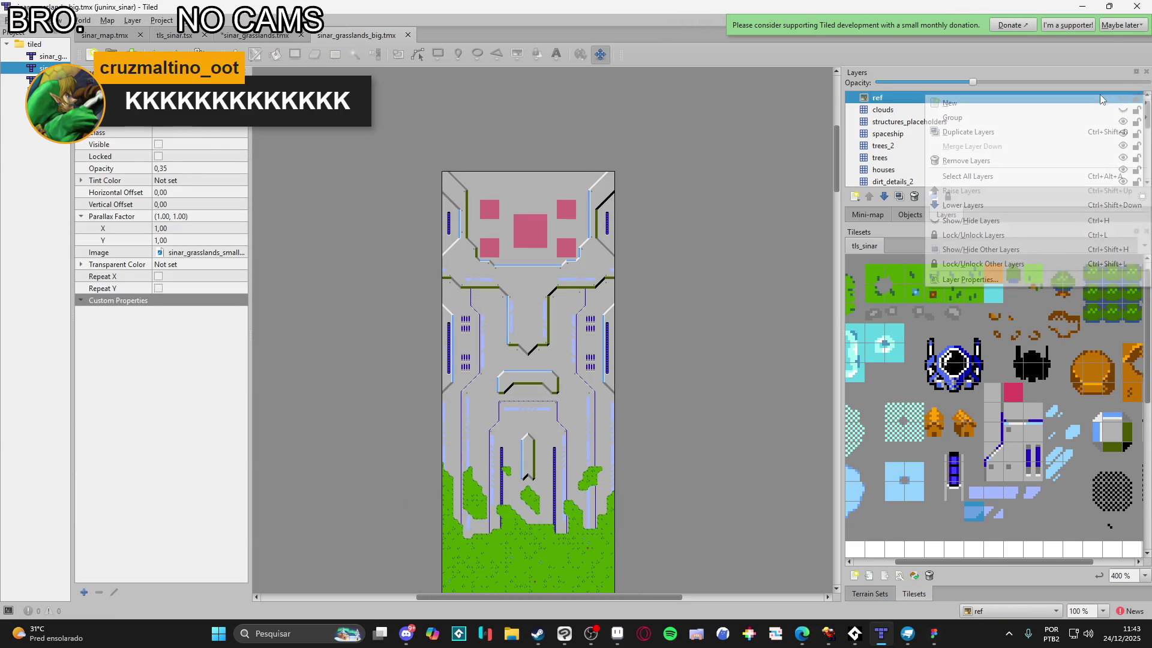
pyautogui.moveTo(1101, 102)
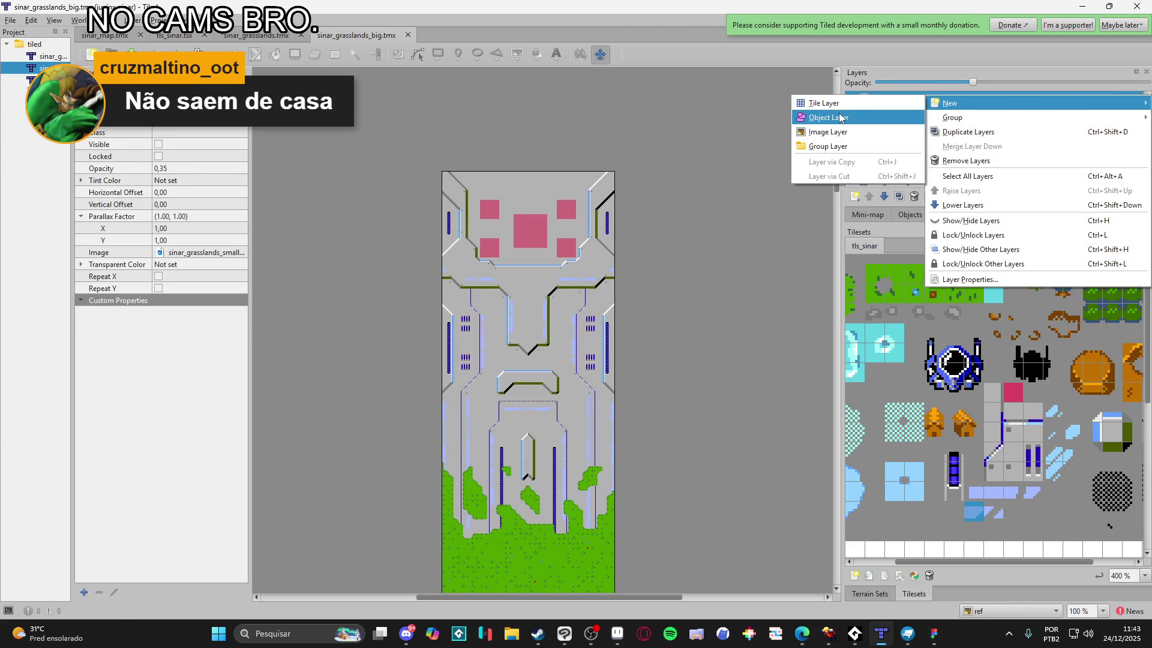
pyautogui.click(771, 216)
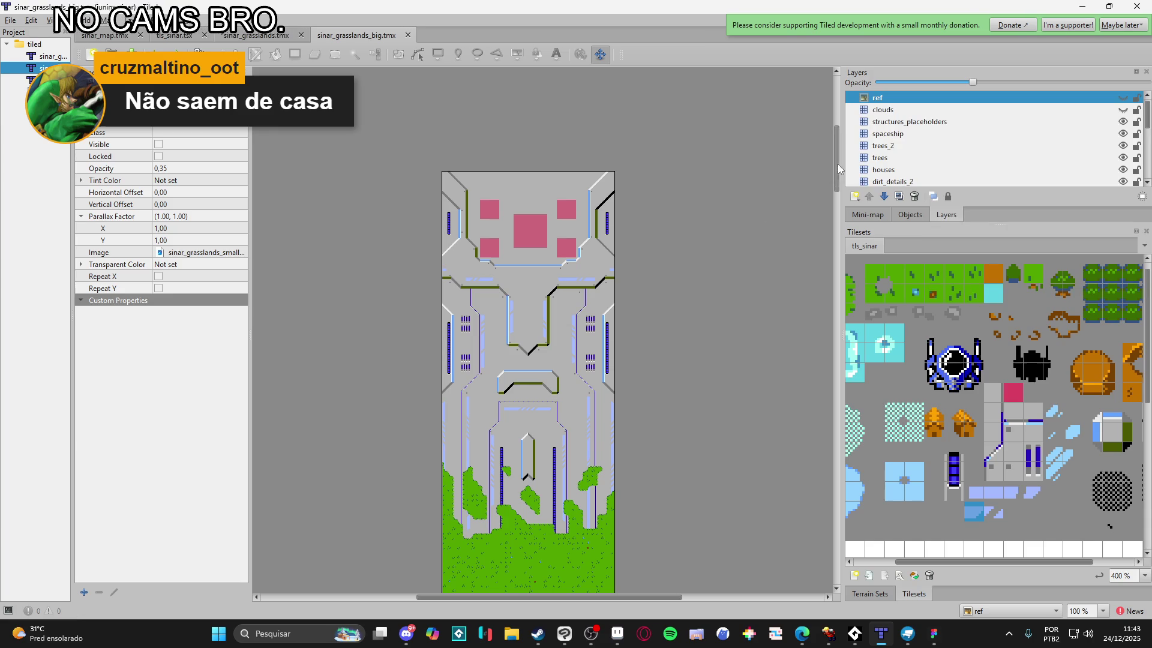
pyautogui.click(907, 113)
pyautogui.click(897, 102)
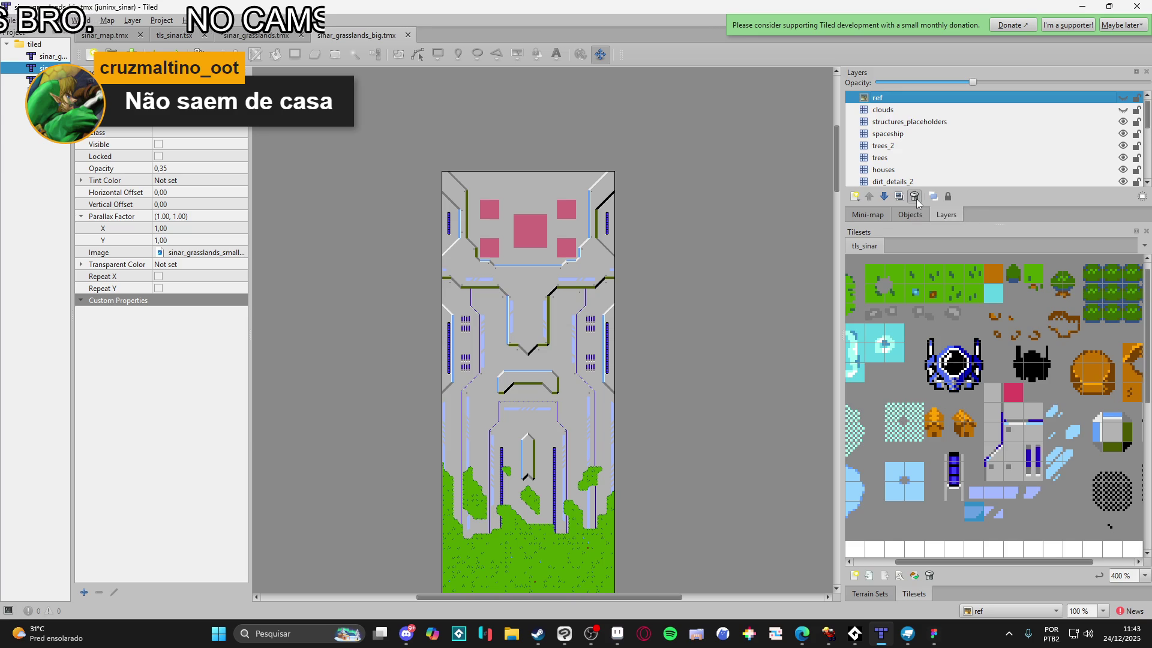
pyautogui.click(916, 199)
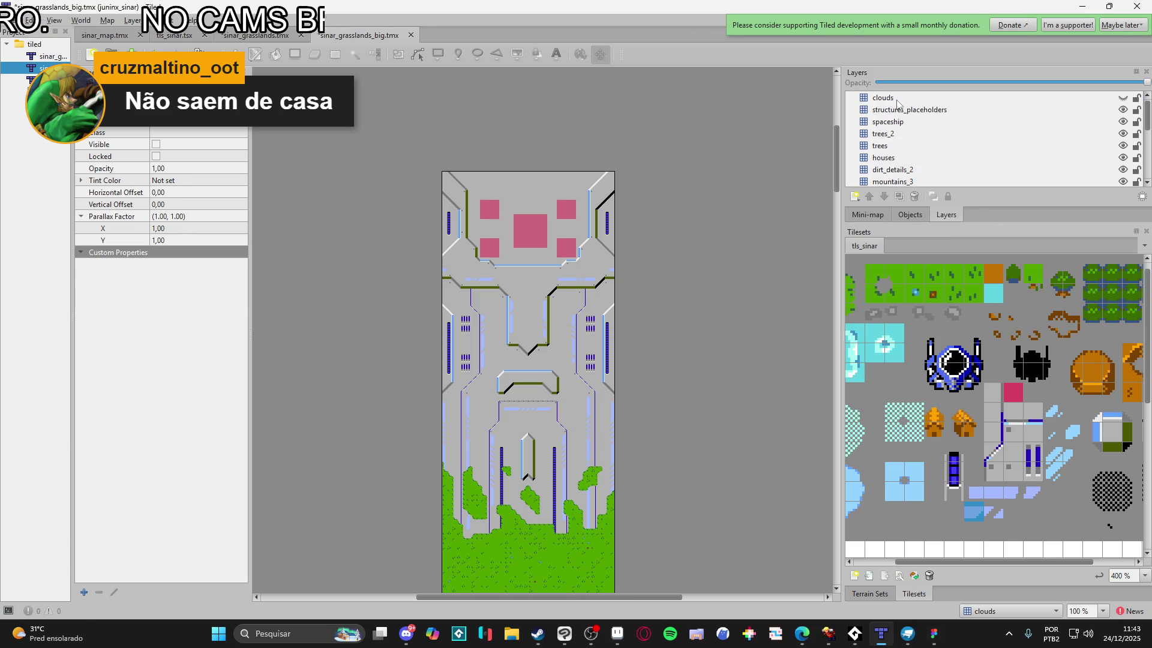
# Show the clouds layer, select structures_placeholders, and scroll down to the lower grass and water
pyautogui.click(1123, 97)
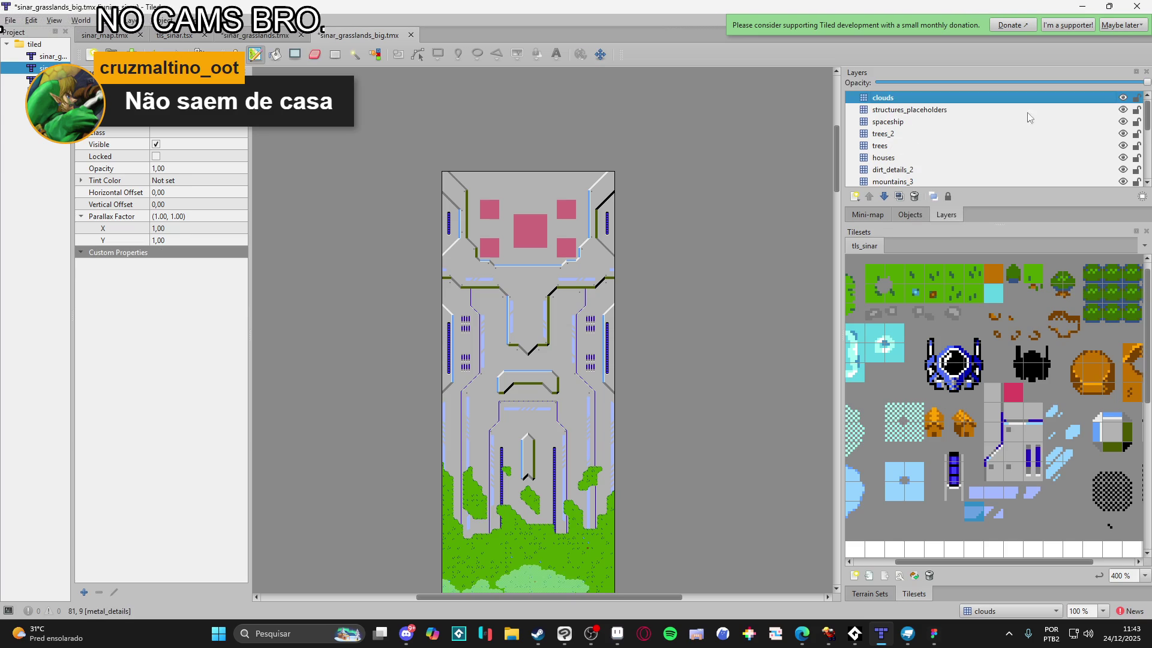
pyautogui.click(944, 111)
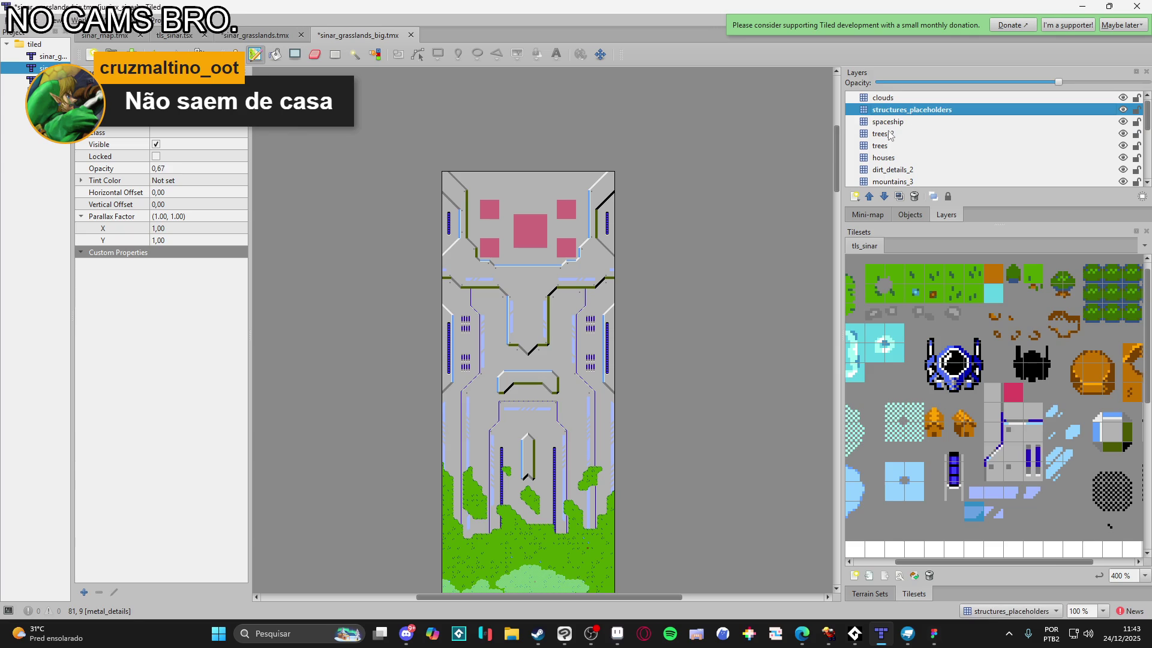
pyautogui.scroll(-5, 628, 317)
pyautogui.scroll(-2, 628, 317)
pyautogui.scroll(-2, 636, 297)
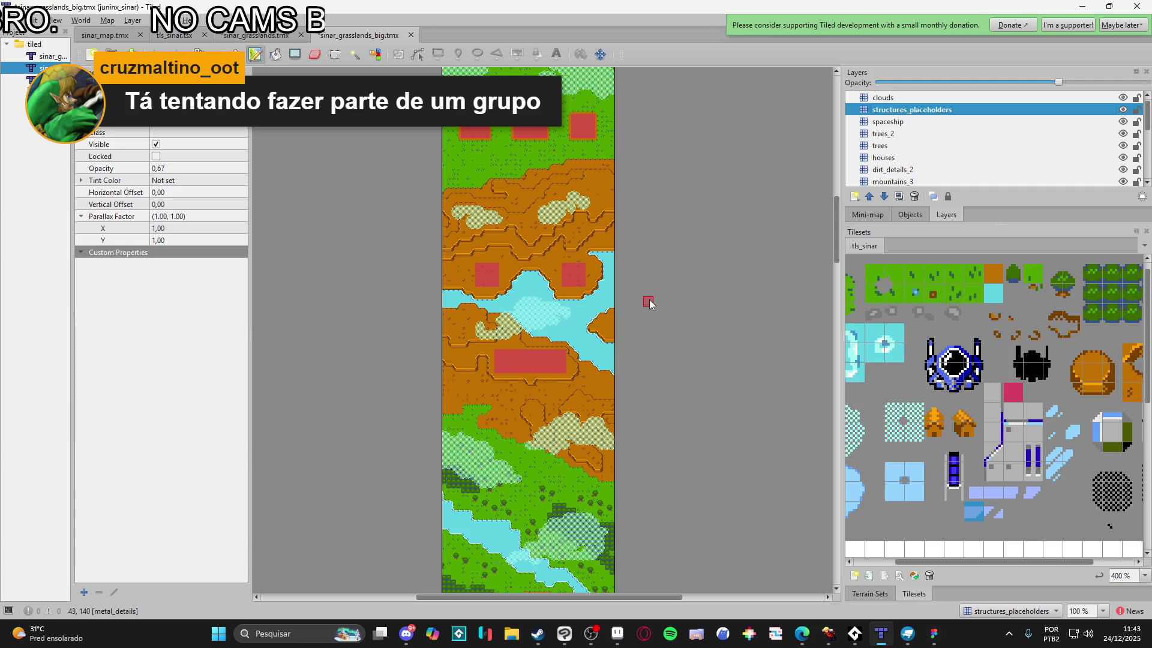
pyautogui.moveTo(943, 561); pyautogui.dragTo(892, 570)
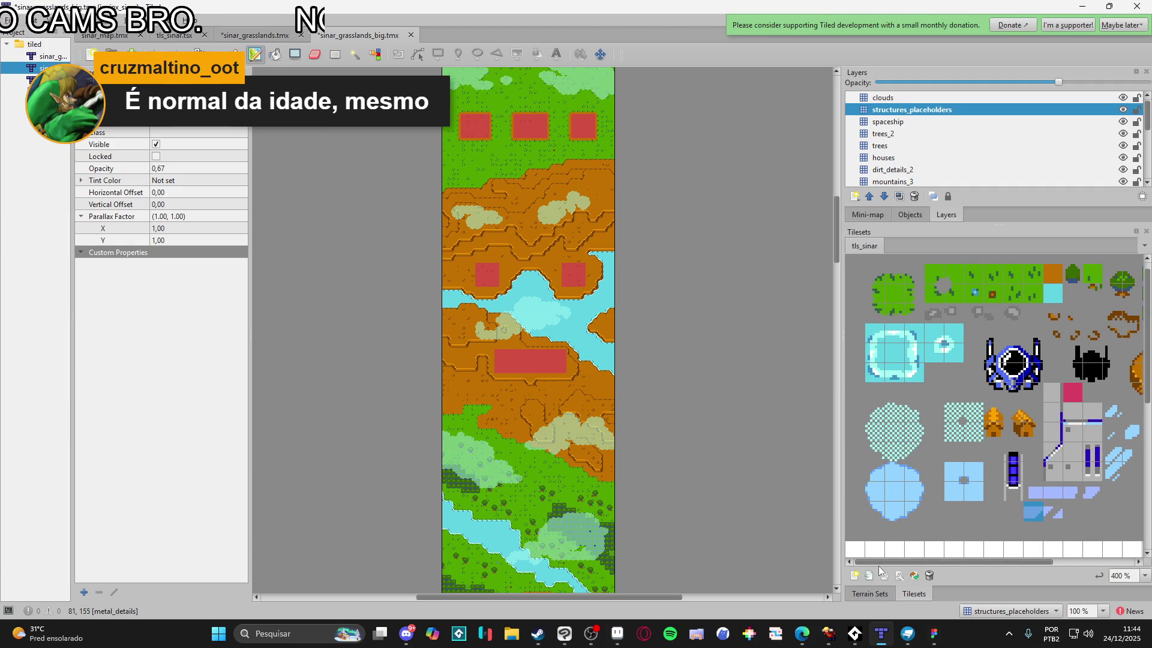
pyautogui.scroll(5, 606, 348)
pyautogui.scroll(5, 606, 353)
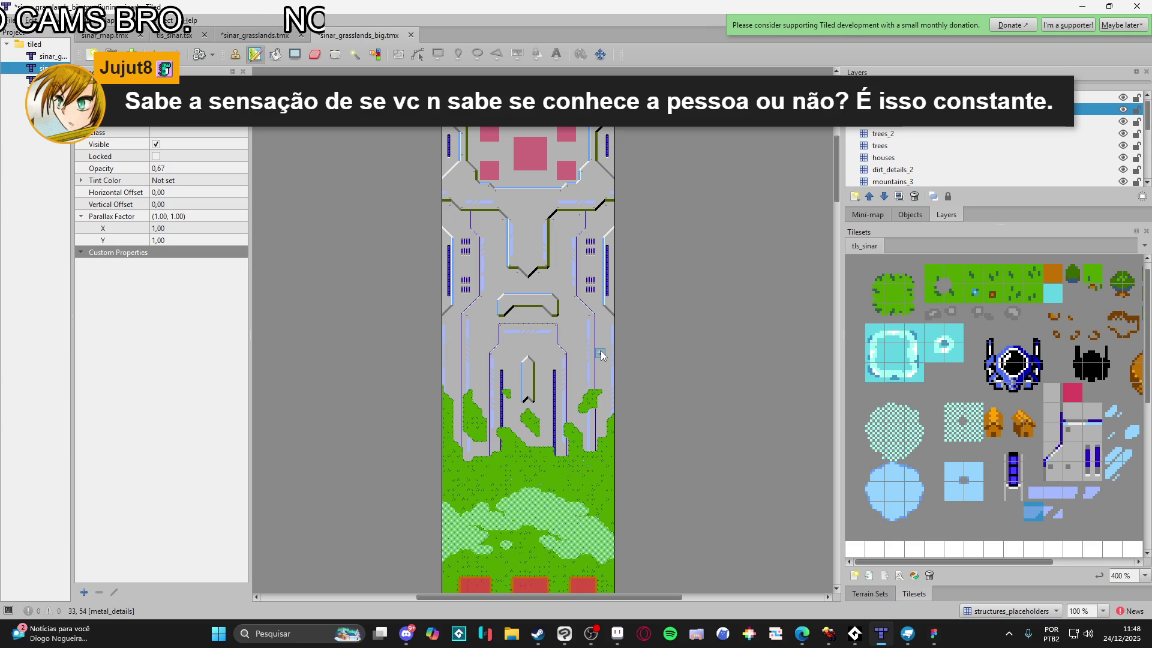
# Place a metal_details tile on the structure area and save both grassland maps
pyautogui.click(602, 356)
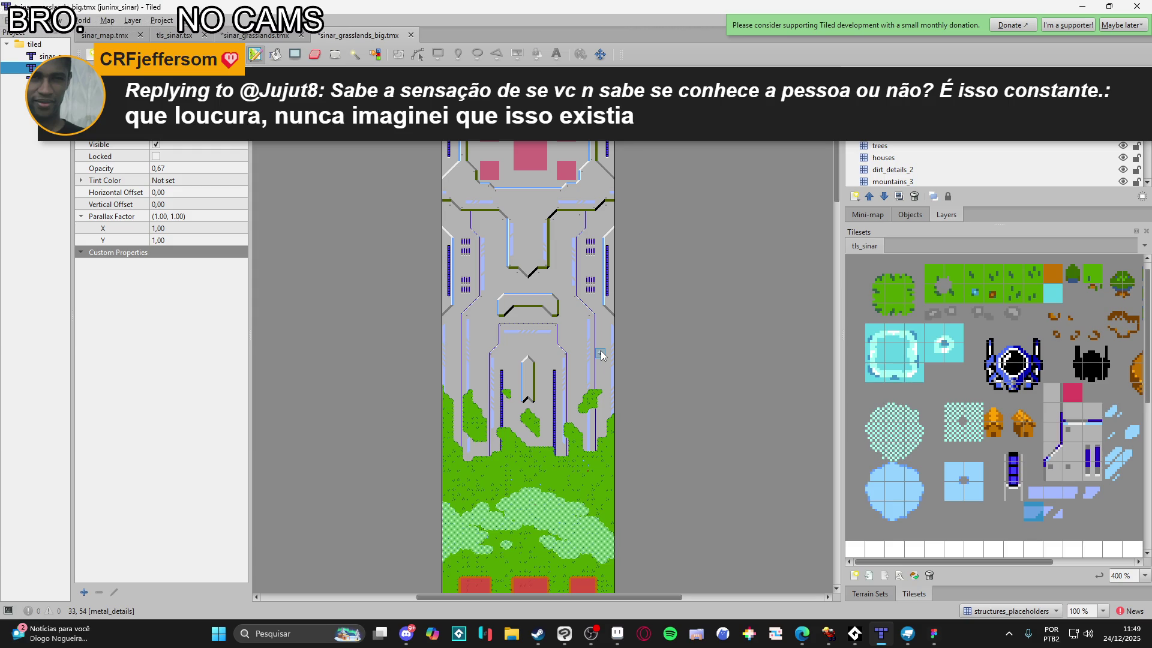
pyautogui.hotkey('ctrl', 'shift', 's')
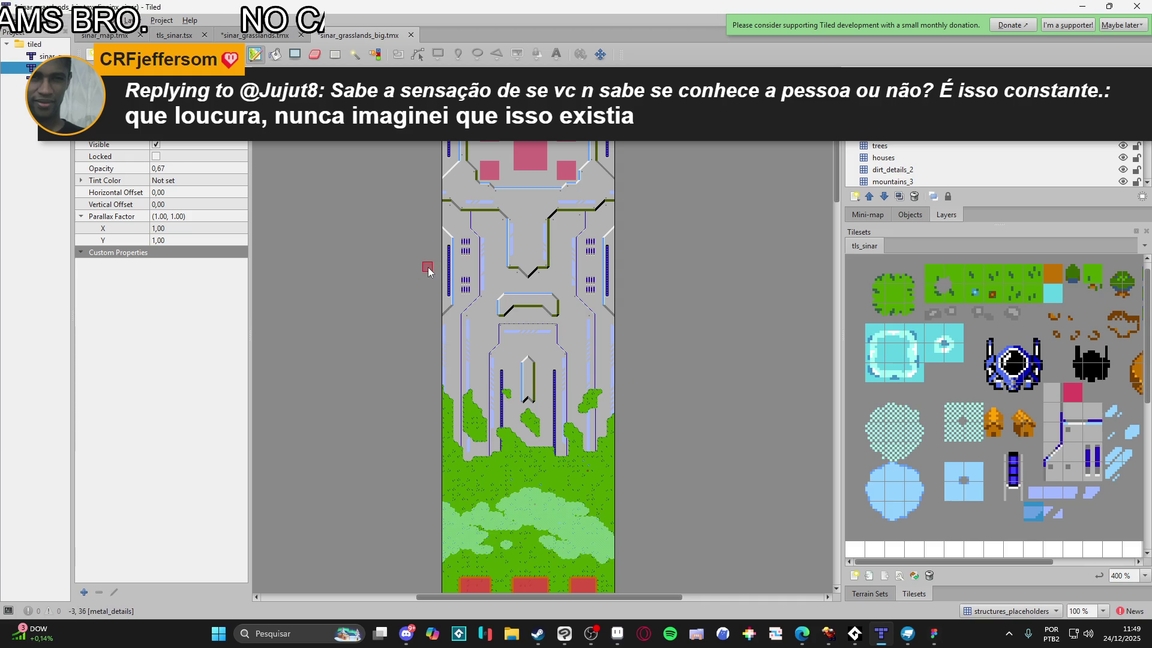
# Save the modified maps and scroll down to the grass and brown-cliff area
pyautogui.hotkey('ctrl', 'shift', 's')
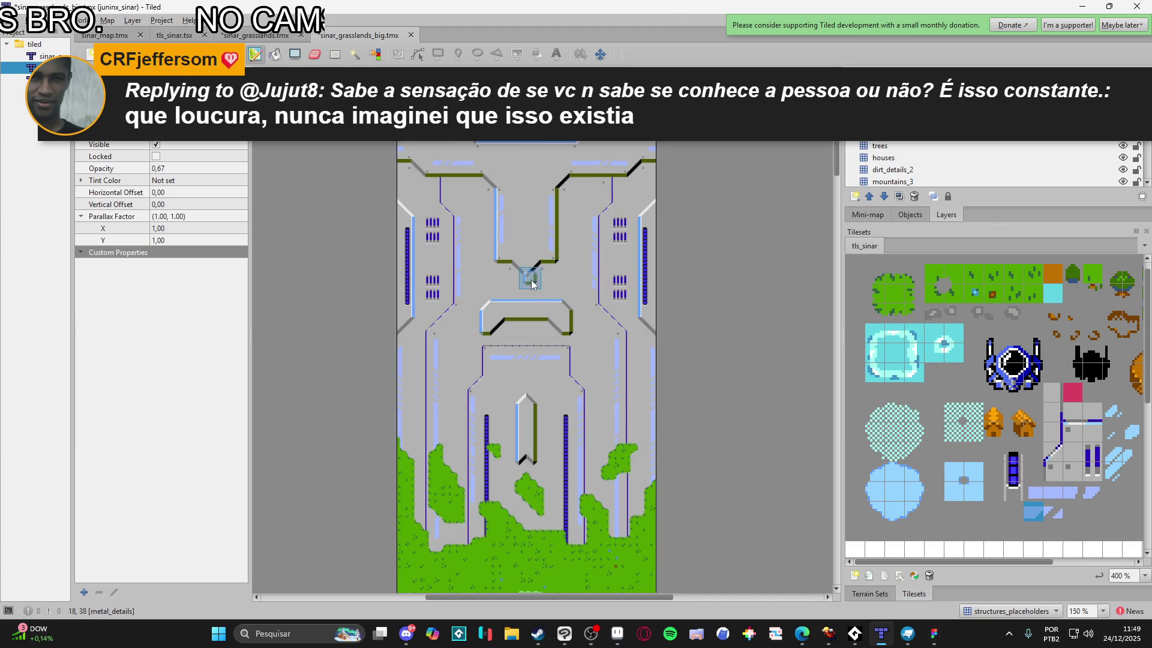
pyautogui.scroll(-10, 591, 424)
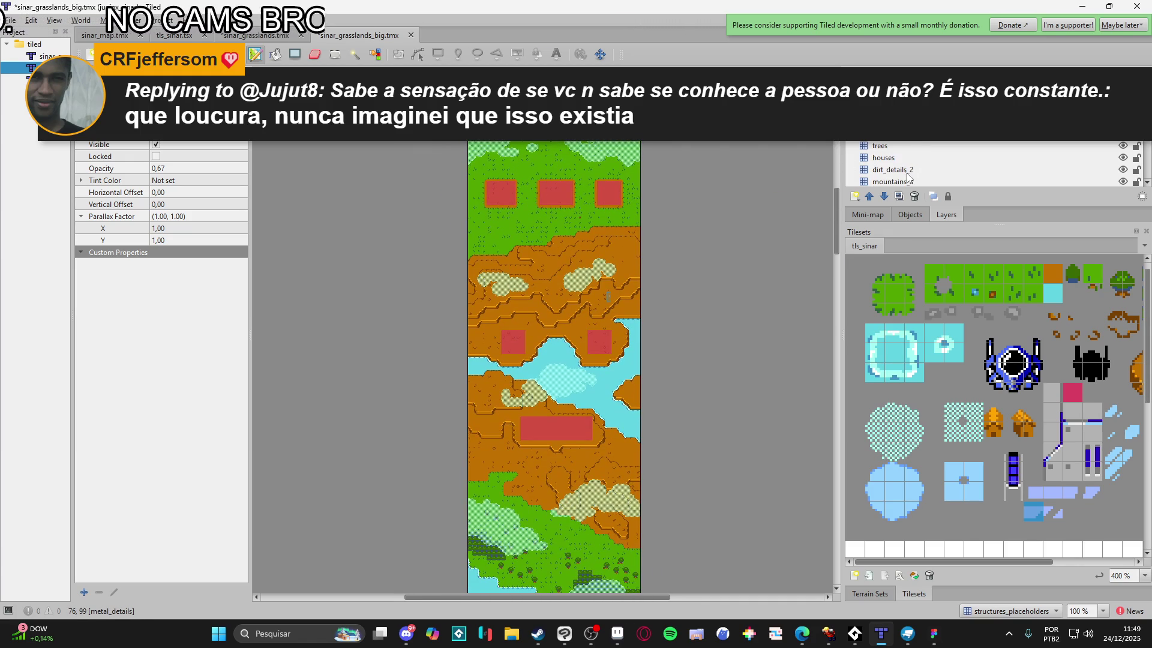
pyautogui.scroll(-1, 912, 181)
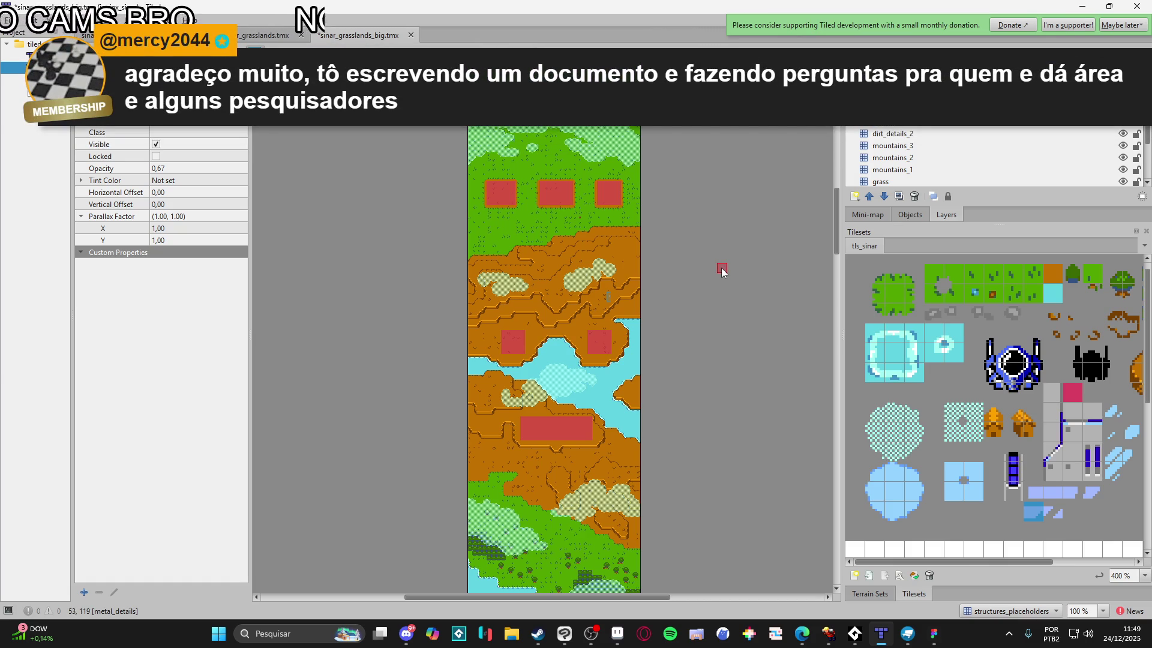
pyautogui.click(721, 268)
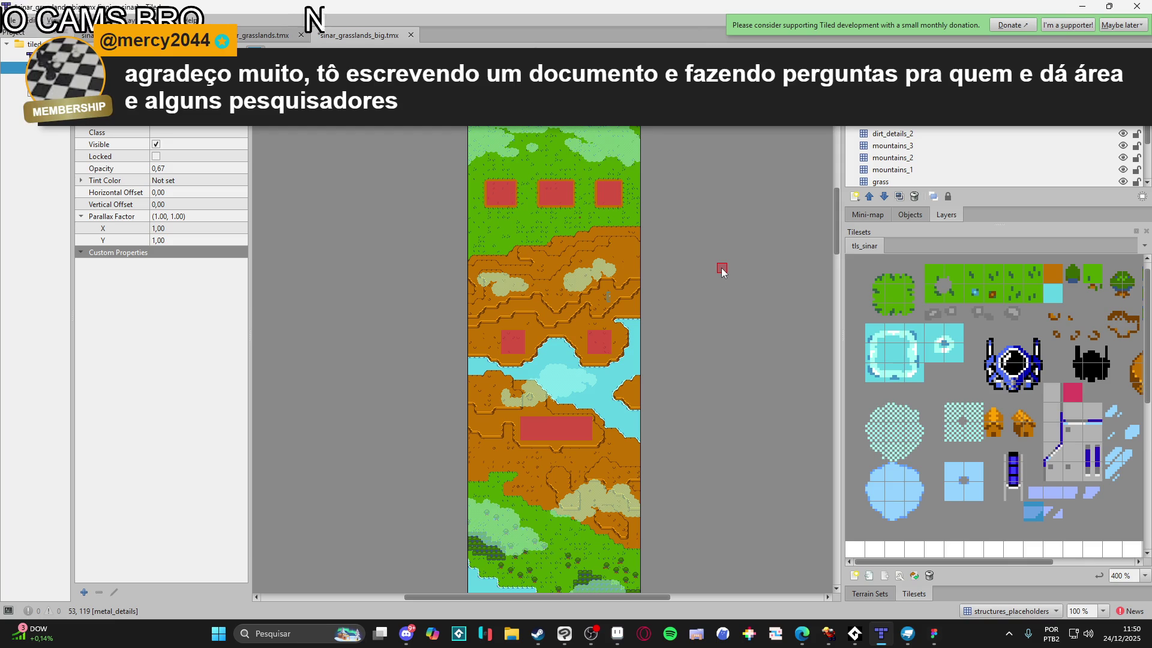
# Pick the grass terrain and add a tile layer 'grass_over mountains' above dirt_details_2
pyautogui.click(880, 599)
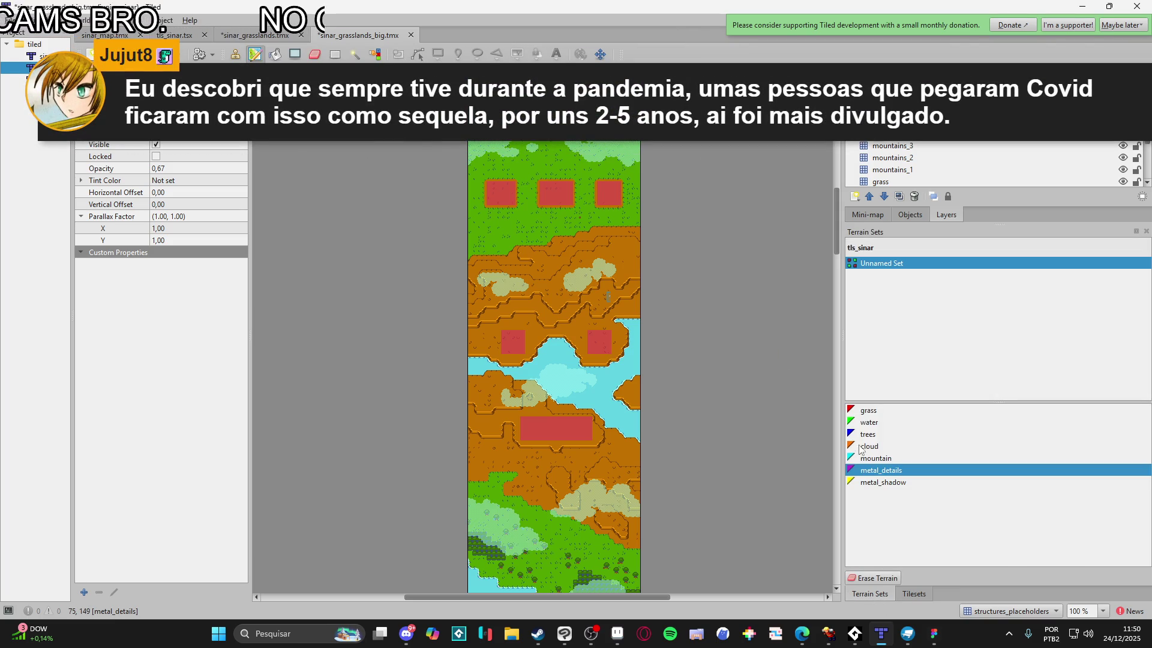
pyautogui.click(879, 412)
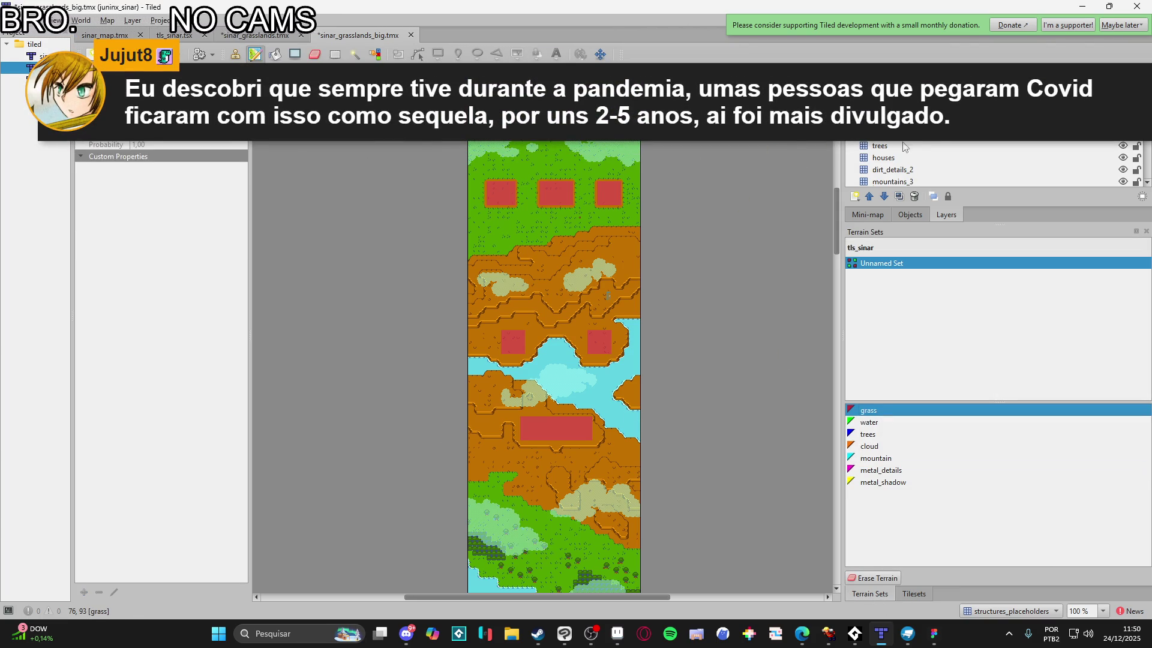
pyautogui.click(930, 135)
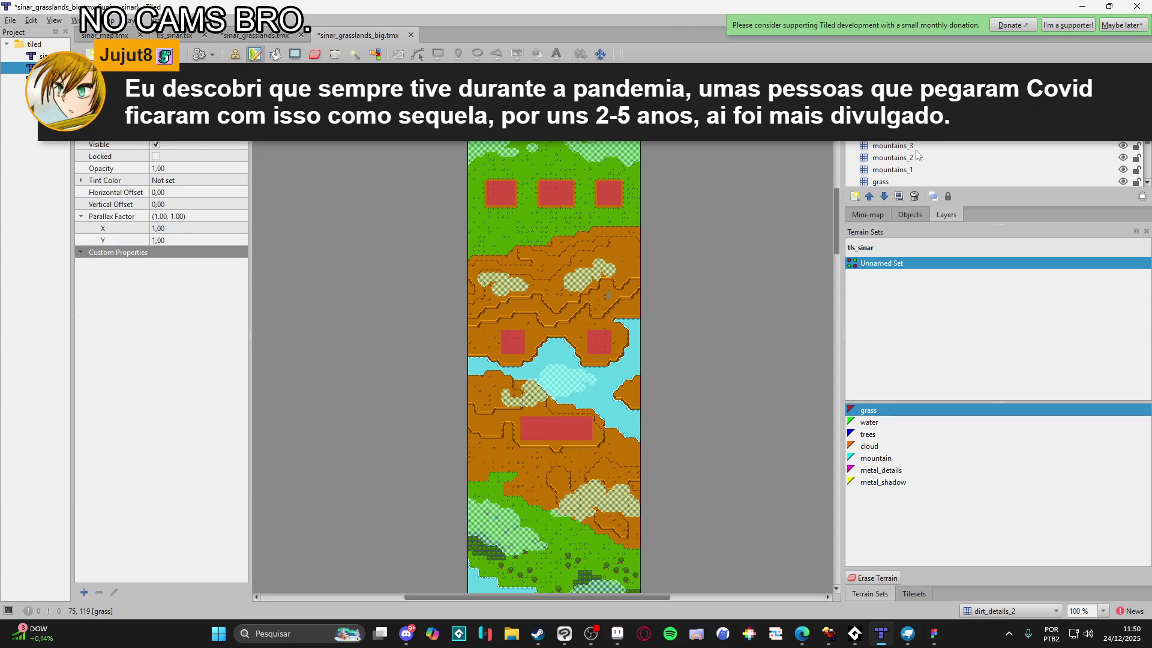
pyautogui.click(855, 196)
pyautogui.click(884, 207)
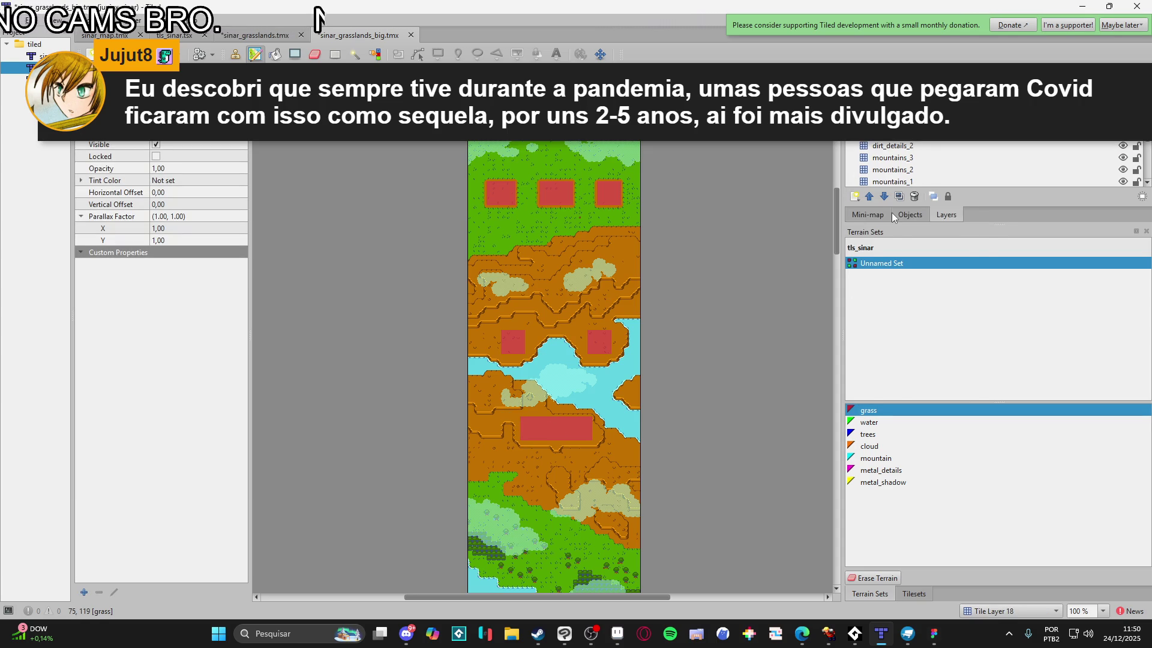
pyautogui.press('Return')
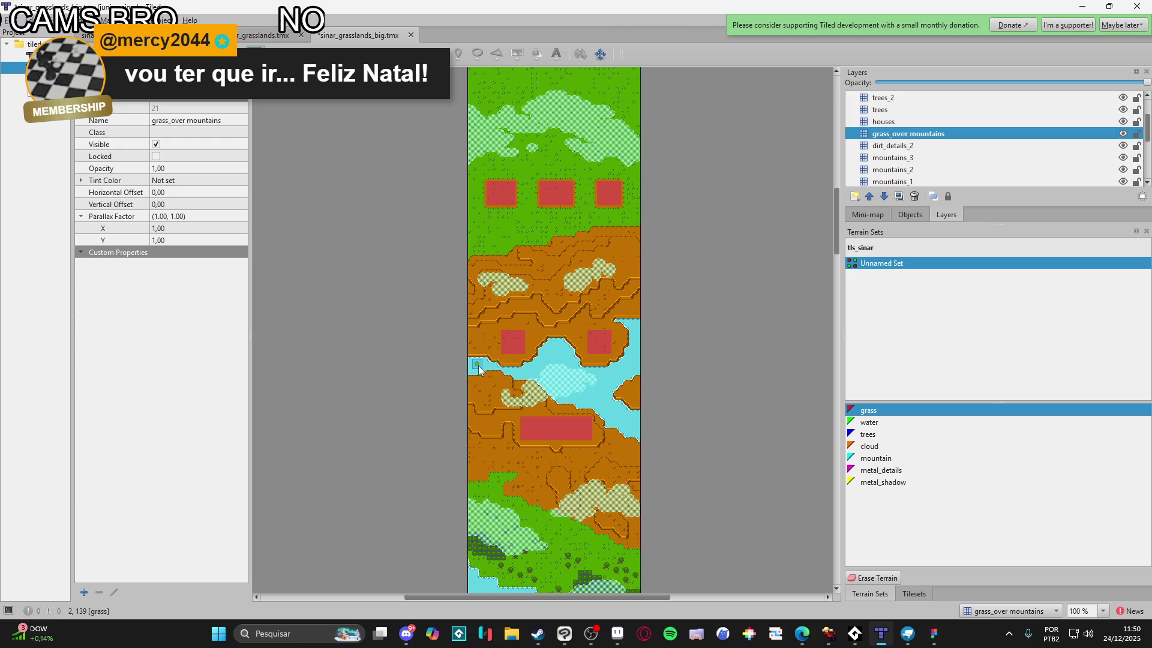
# Paint grass patches on the upper cliff and the lower cliff
pyautogui.scroll(6, 513, 420)
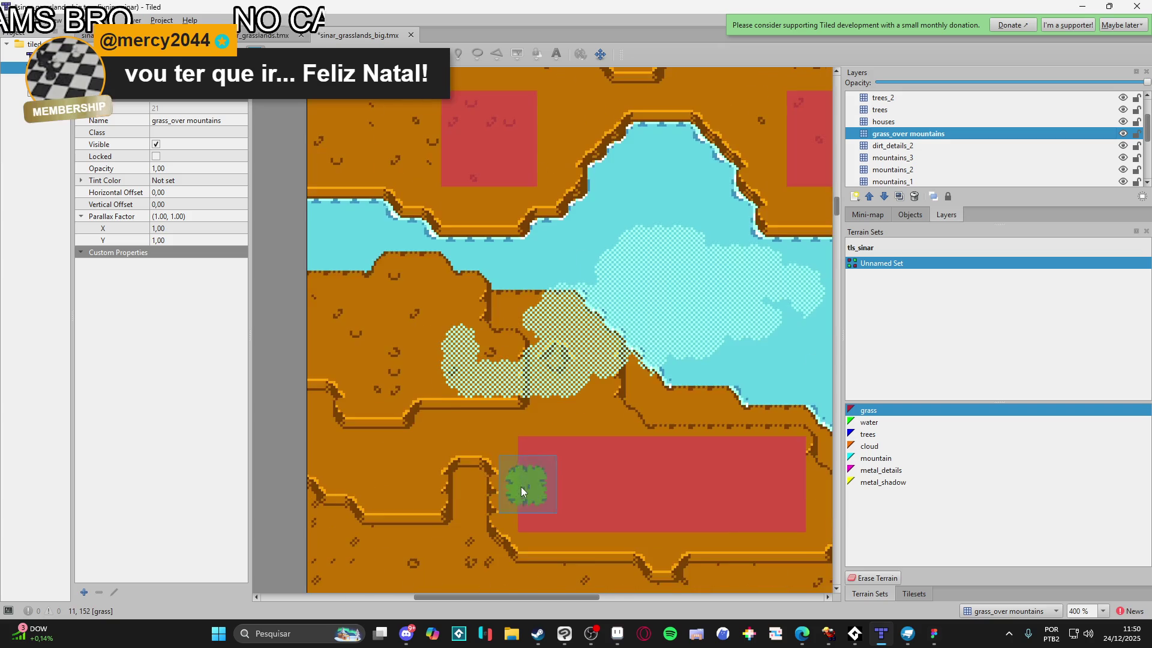
pyautogui.scroll(-3, 486, 406)
pyautogui.hscroll(2, 486, 406)
pyautogui.scroll(3, 650, 440)
pyautogui.hscroll(-5, 650, 439)
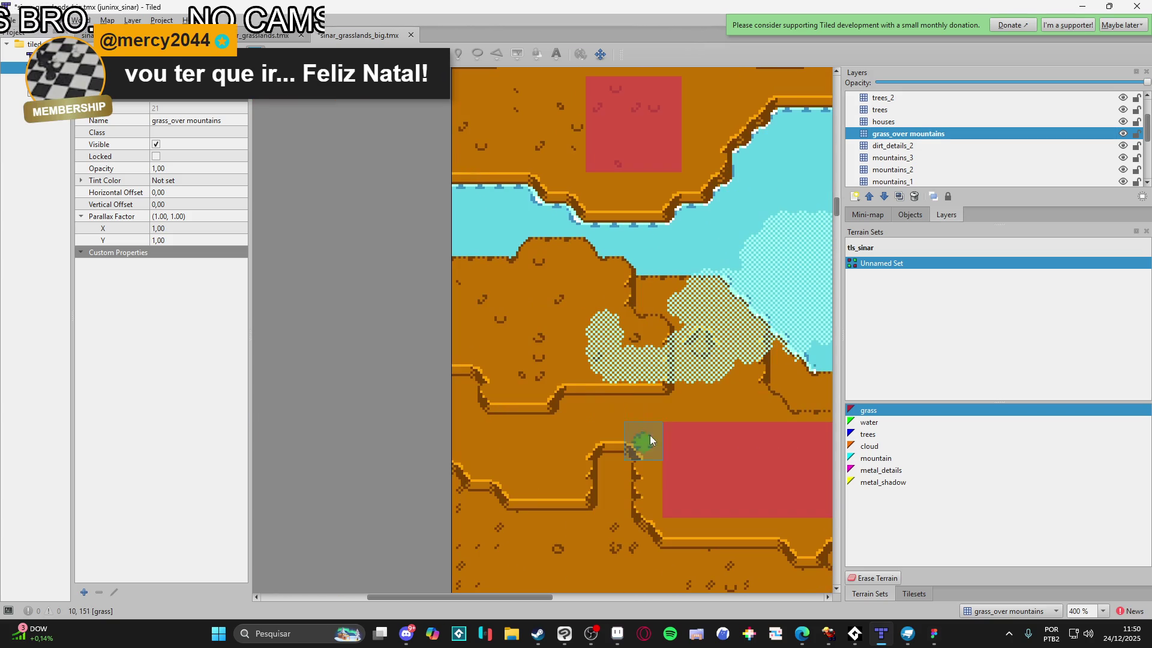
pyautogui.moveTo(530, 333); pyautogui.dragTo(516, 285)
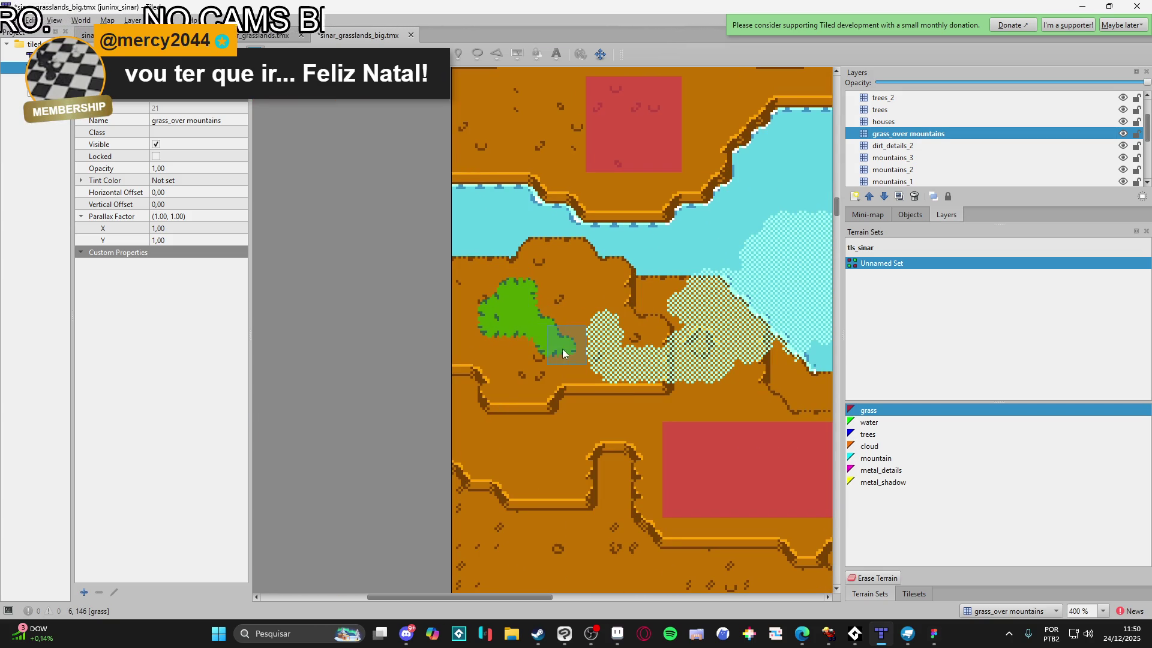
pyautogui.moveTo(538, 351)
pyautogui.mouseDown()
pyautogui.moveTo(559, 297)
pyautogui.moveTo(620, 346)
pyautogui.mouseUp()
pyautogui.moveTo(523, 475)
pyautogui.mouseDown()
pyautogui.moveTo(540, 442)
pyautogui.moveTo(514, 445)
pyautogui.moveTo(477, 422)
pyautogui.mouseUp()
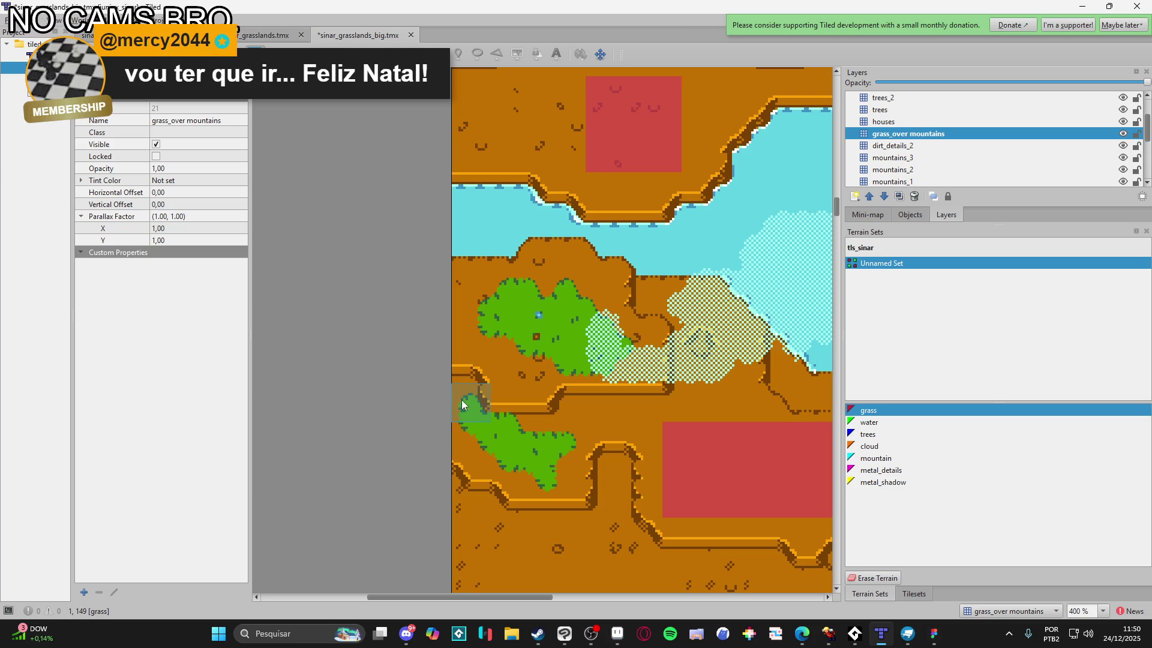
# Add grass on the cliff top, above the red block, the lower cliff and right-hand island
pyautogui.hscroll(3, 570, 466)
pyautogui.click(531, 424)
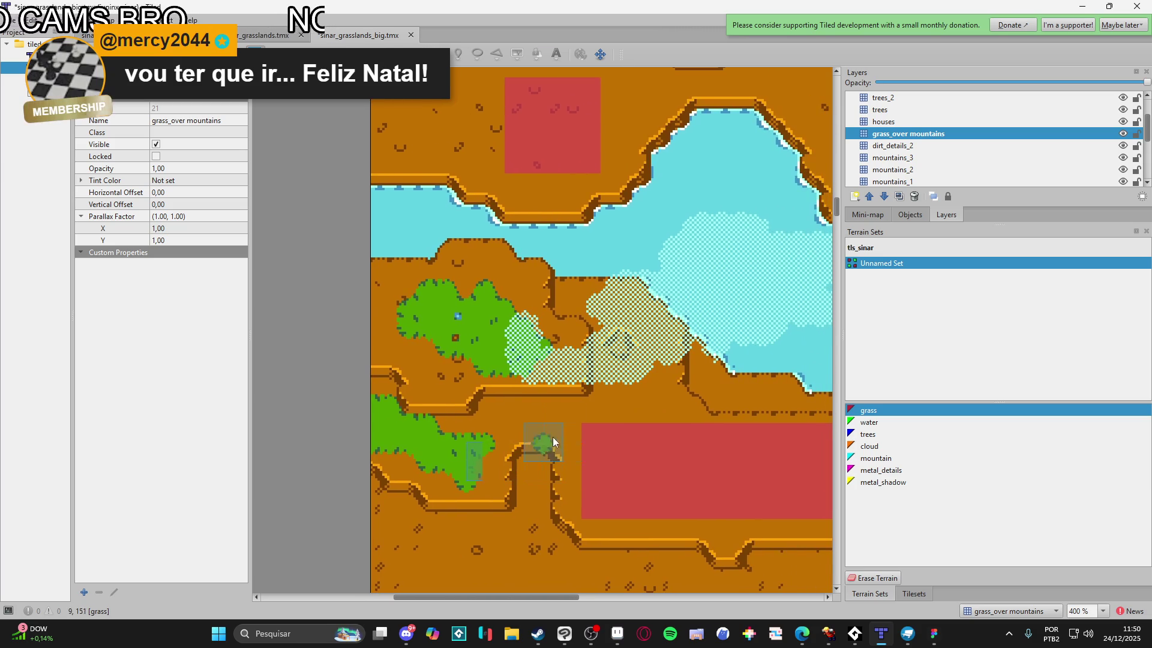
pyautogui.hscroll(5, 550, 424)
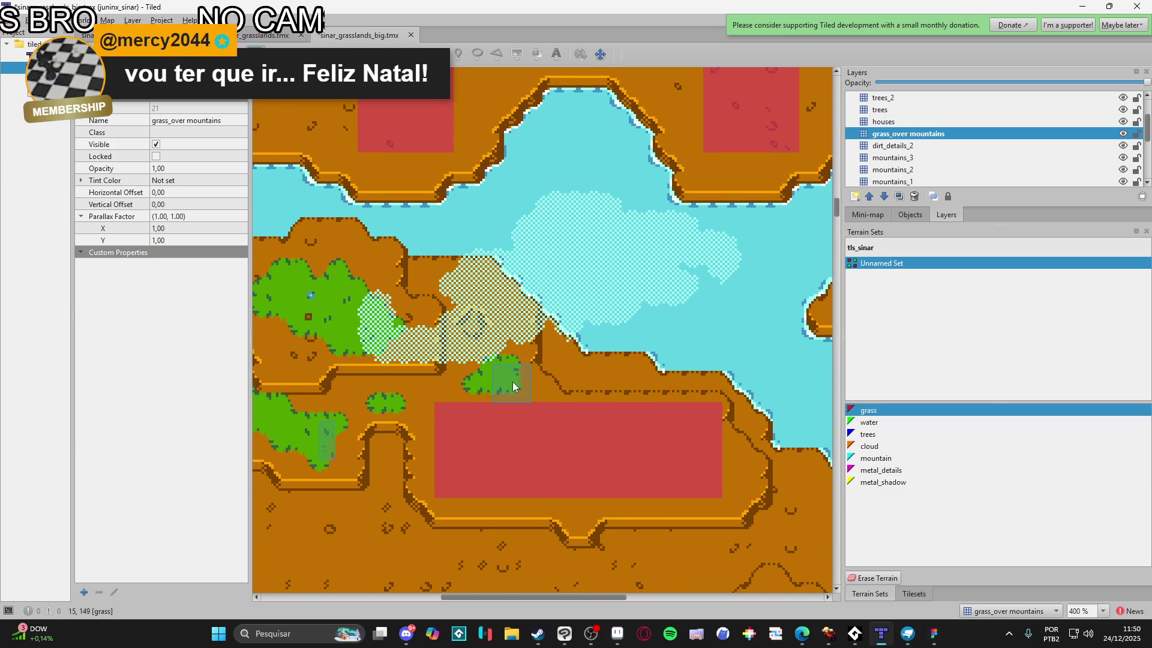
pyautogui.click(509, 358)
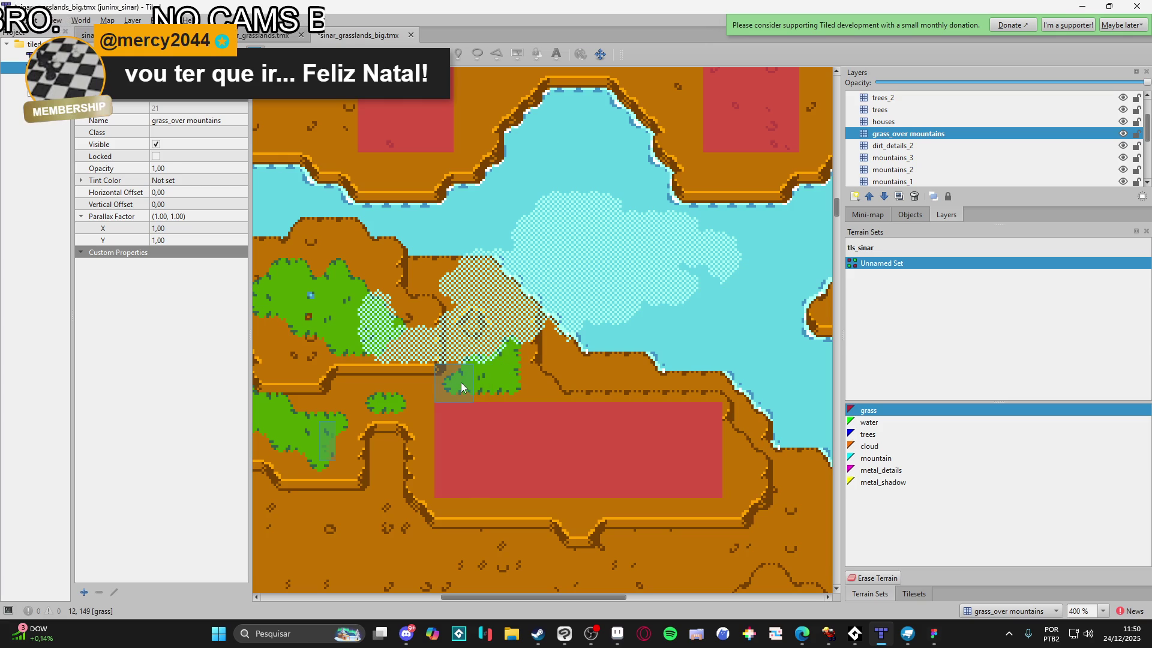
pyautogui.scroll(-1, 652, 544)
pyautogui.hscroll(3, 650, 544)
pyautogui.scroll(-3, 540, 480)
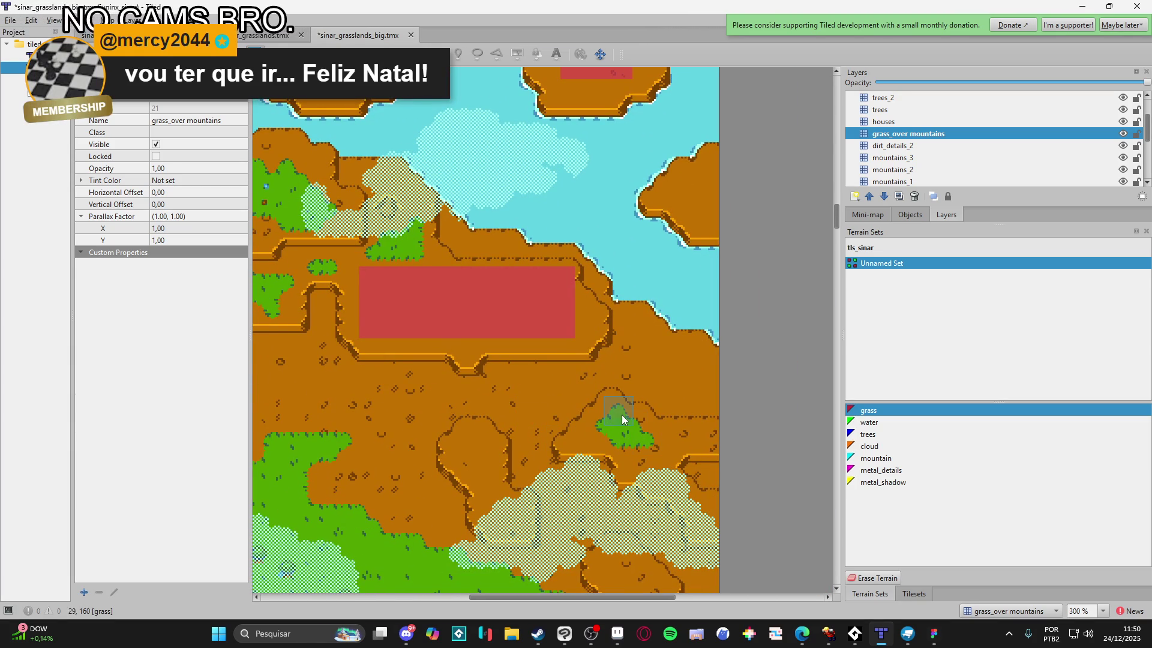
pyautogui.moveTo(656, 437)
pyautogui.mouseDown()
pyautogui.moveTo(607, 433)
pyautogui.moveTo(642, 458)
pyautogui.mouseUp()
pyautogui.scroll(2, 646, 423)
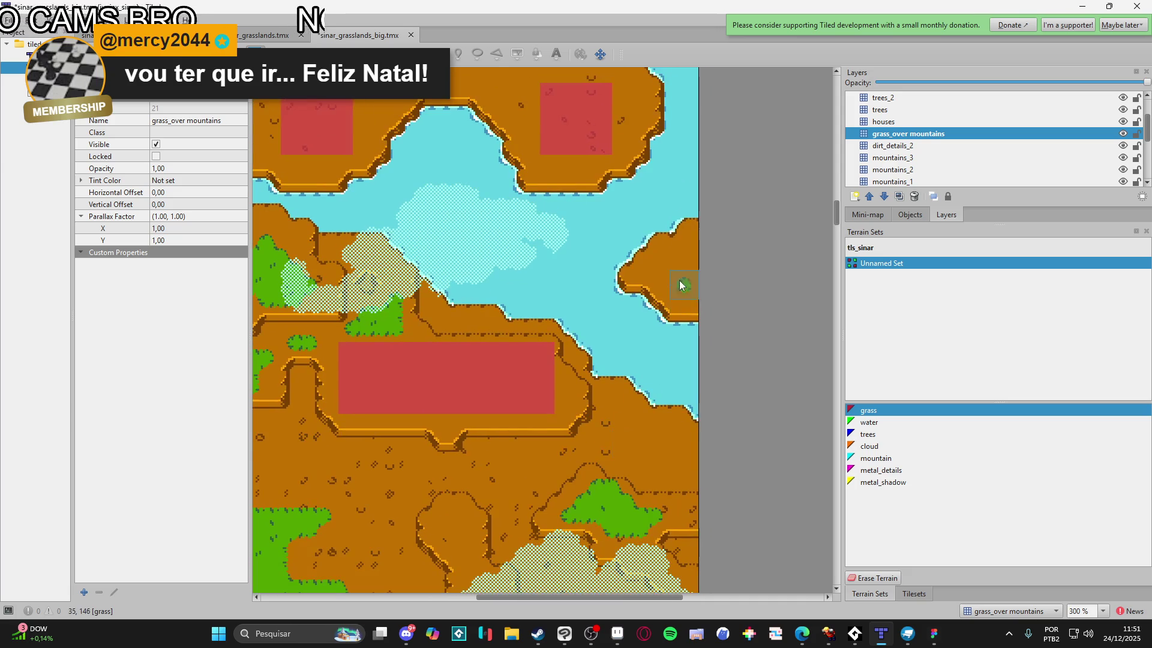
pyautogui.moveTo(670, 276); pyautogui.dragTo(705, 287)
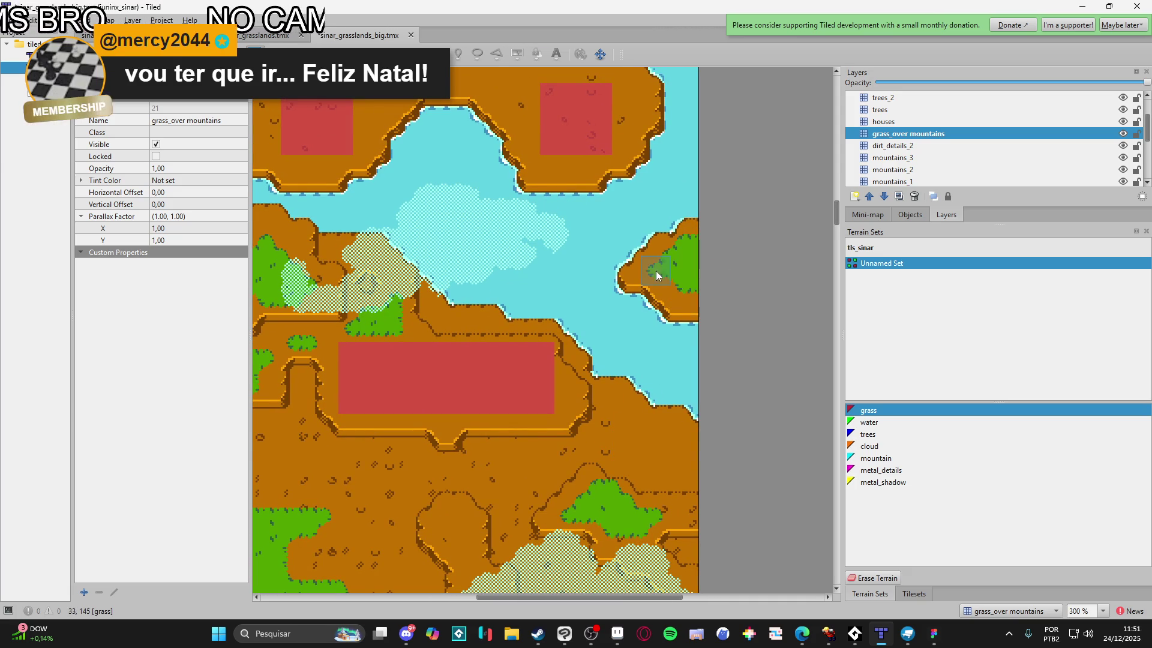
# Reshape the cliff-edge grass blob and extend grass leftward beside the red block
pyautogui.scroll(3, 557, 288)
pyautogui.hscroll(-1, 557, 288)
pyautogui.scroll(4, 557, 288)
pyautogui.hscroll(-3, 557, 288)
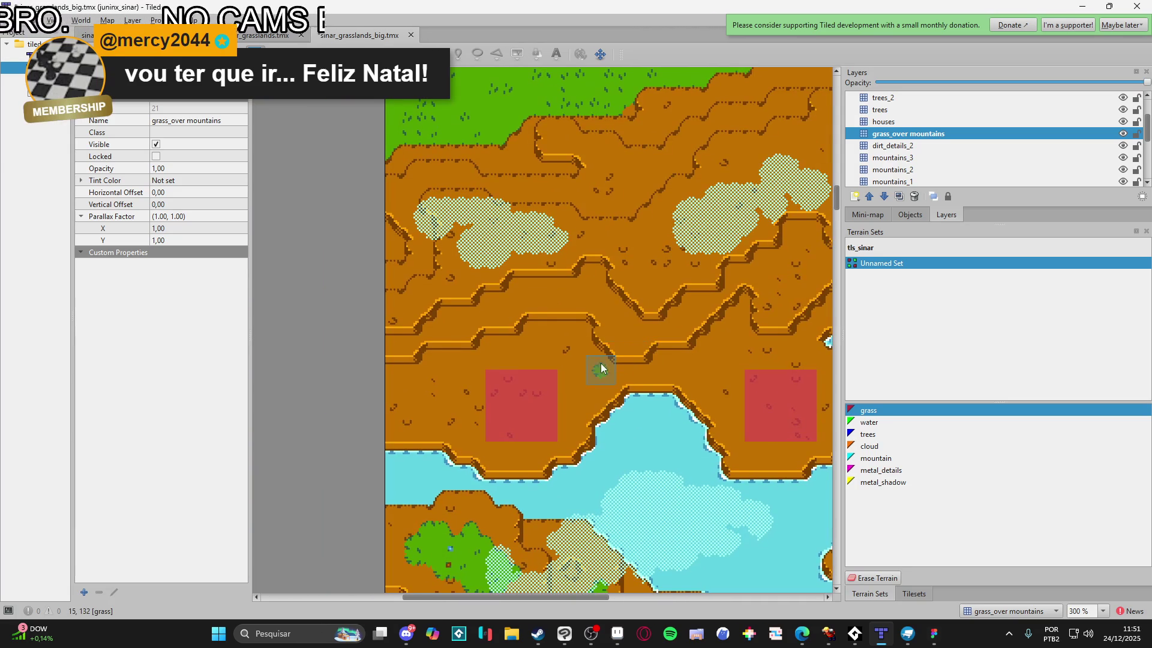
pyautogui.moveTo(582, 361)
pyautogui.mouseDown()
pyautogui.moveTo(560, 352)
pyautogui.moveTo(576, 376)
pyautogui.moveTo(613, 371)
pyautogui.mouseUp()
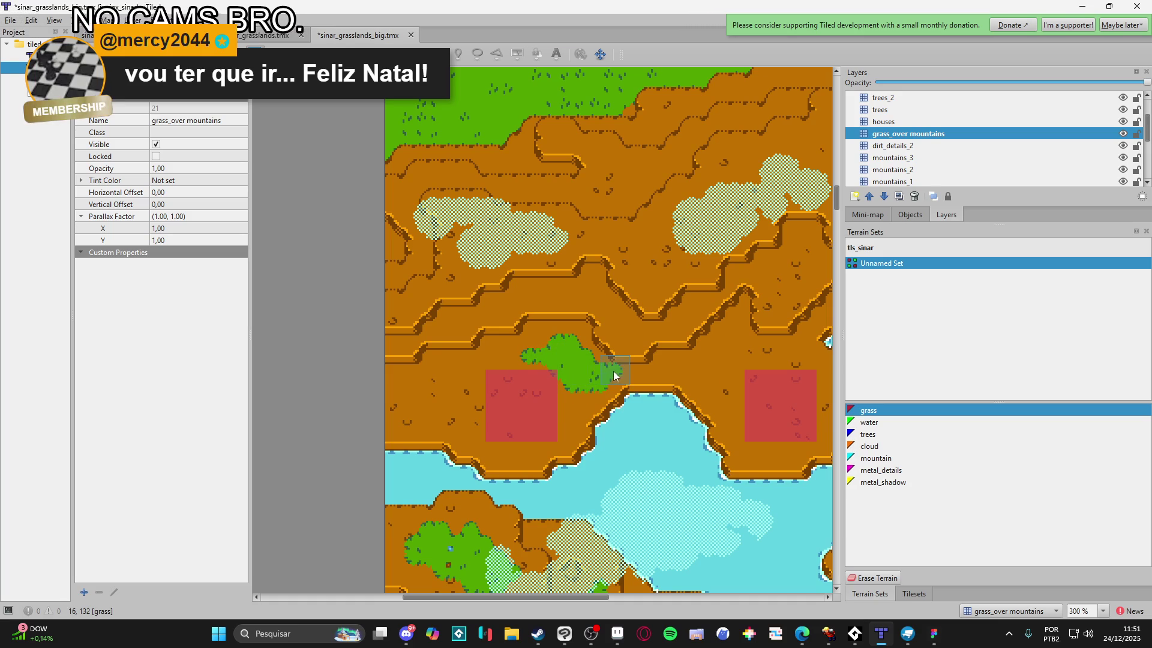
pyautogui.moveTo(432, 389)
pyautogui.mouseDown()
pyautogui.moveTo(470, 362)
pyautogui.moveTo(444, 360)
pyautogui.moveTo(411, 385)
pyautogui.moveTo(431, 371)
pyautogui.mouseUp()
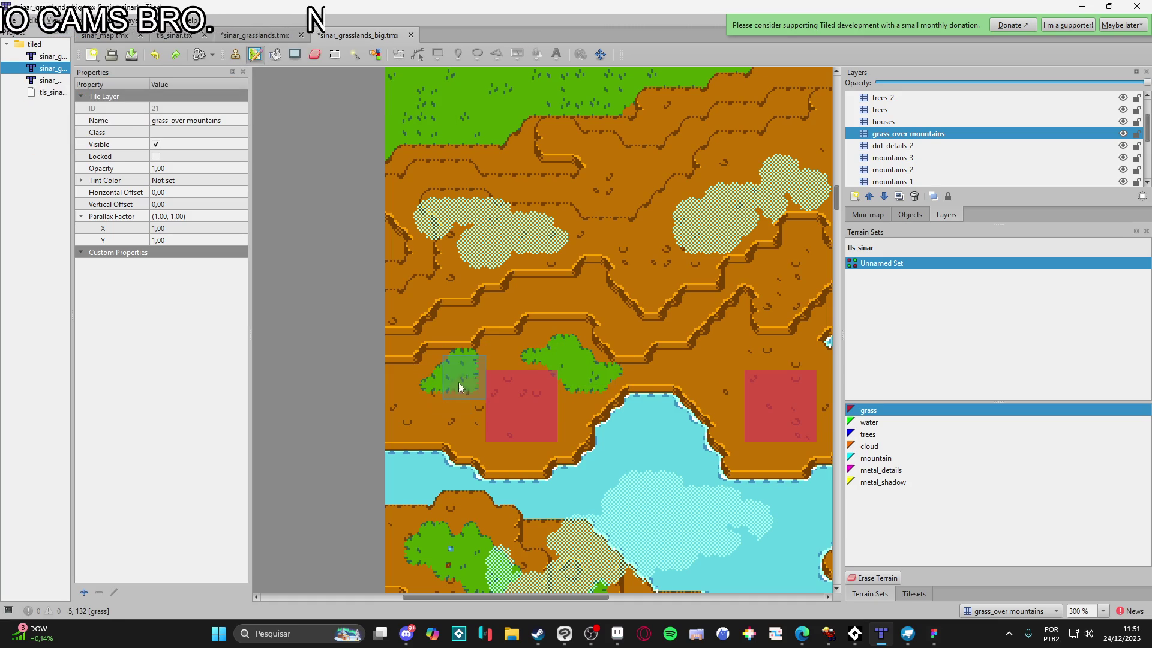
pyautogui.hotkey('ctrl', 'z')
pyautogui.hotkey('ctrl', 'z')
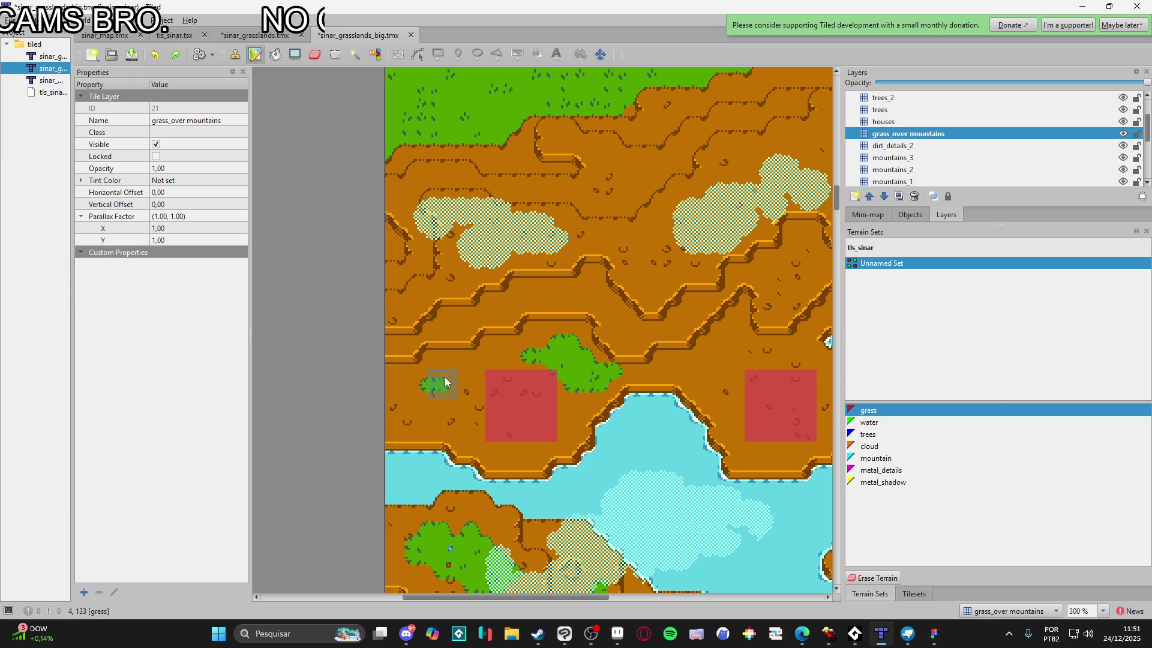
pyautogui.moveTo(448, 397); pyautogui.dragTo(425, 405)
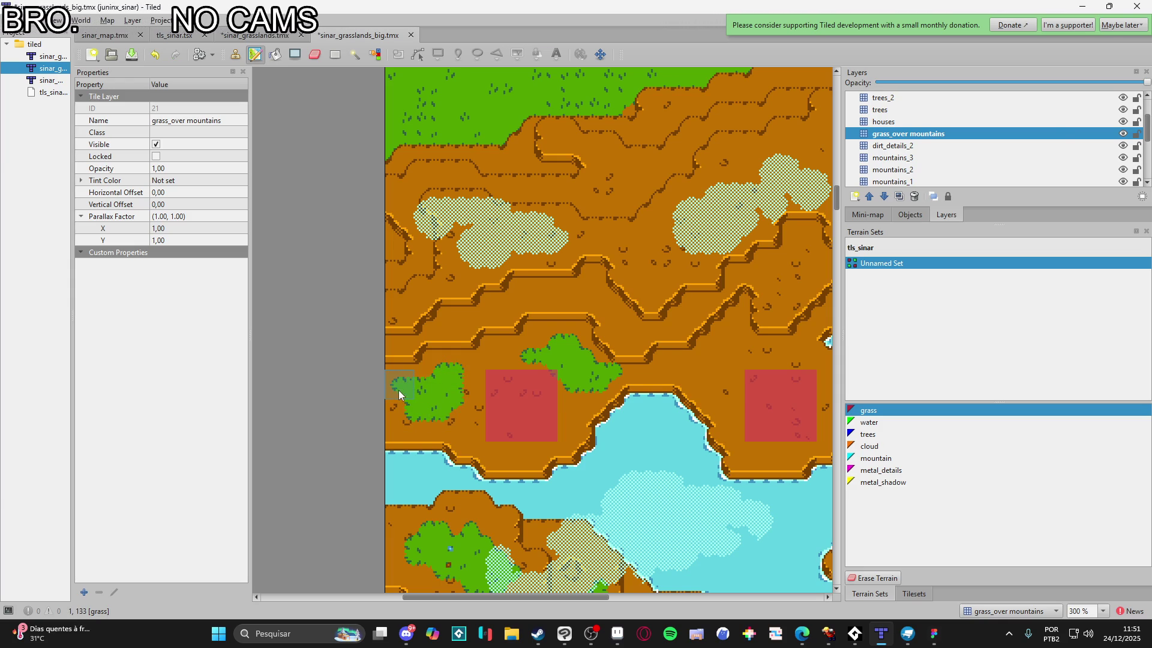
pyautogui.moveTo(458, 393); pyautogui.dragTo(431, 406)
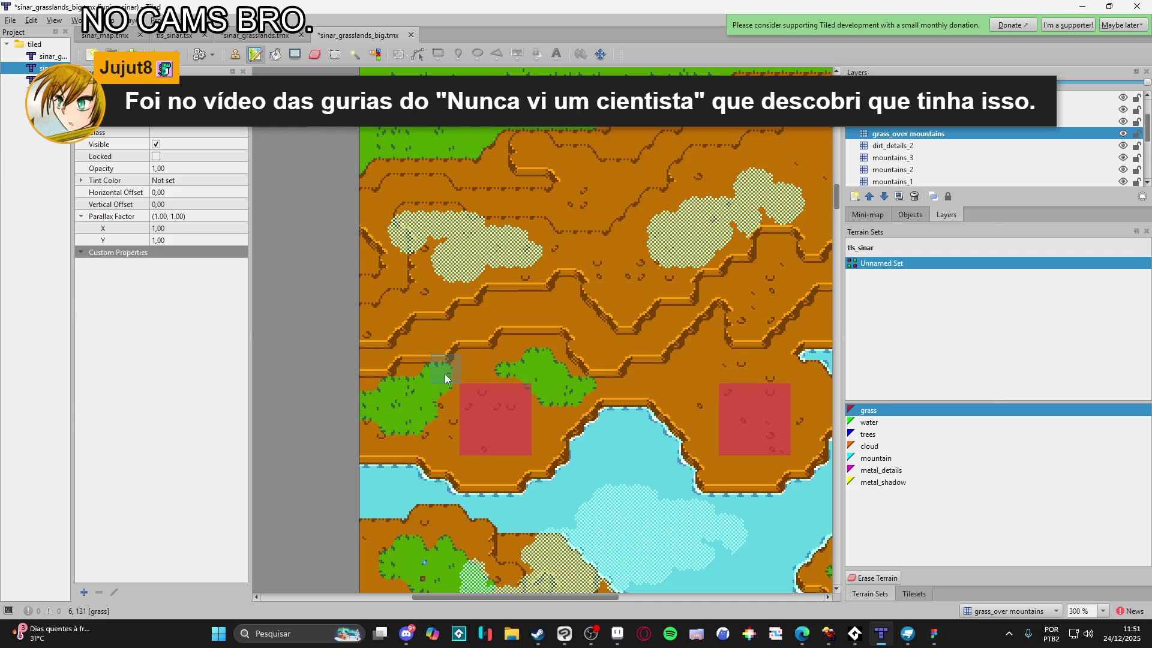
# Extend grass right along the cliff ledge and onto the dirt island's right edge
pyautogui.hscroll(1, 446, 391)
pyautogui.hscroll(1, 456, 389)
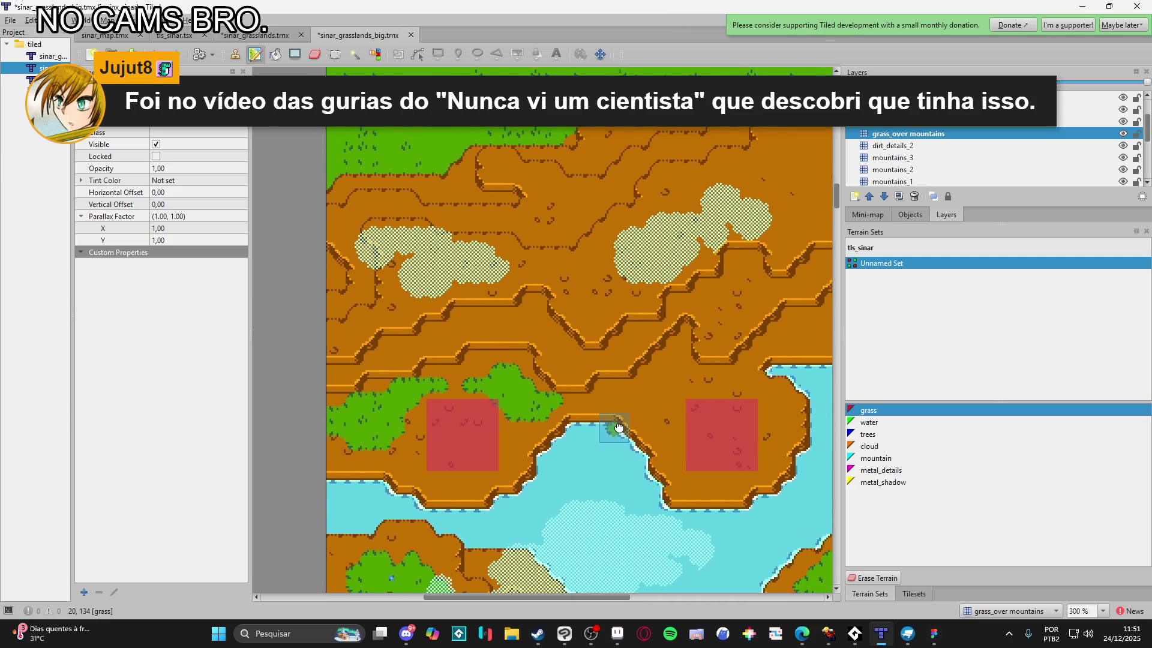
pyautogui.hscroll(2, 513, 427)
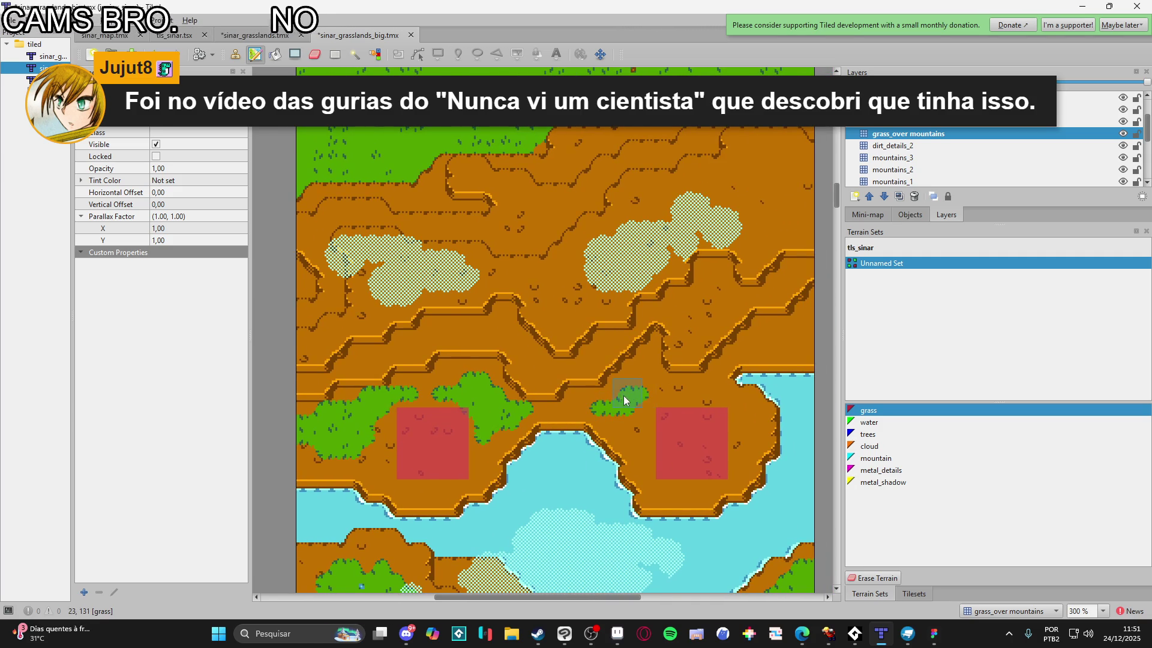
pyautogui.moveTo(624, 400); pyautogui.dragTo(655, 391)
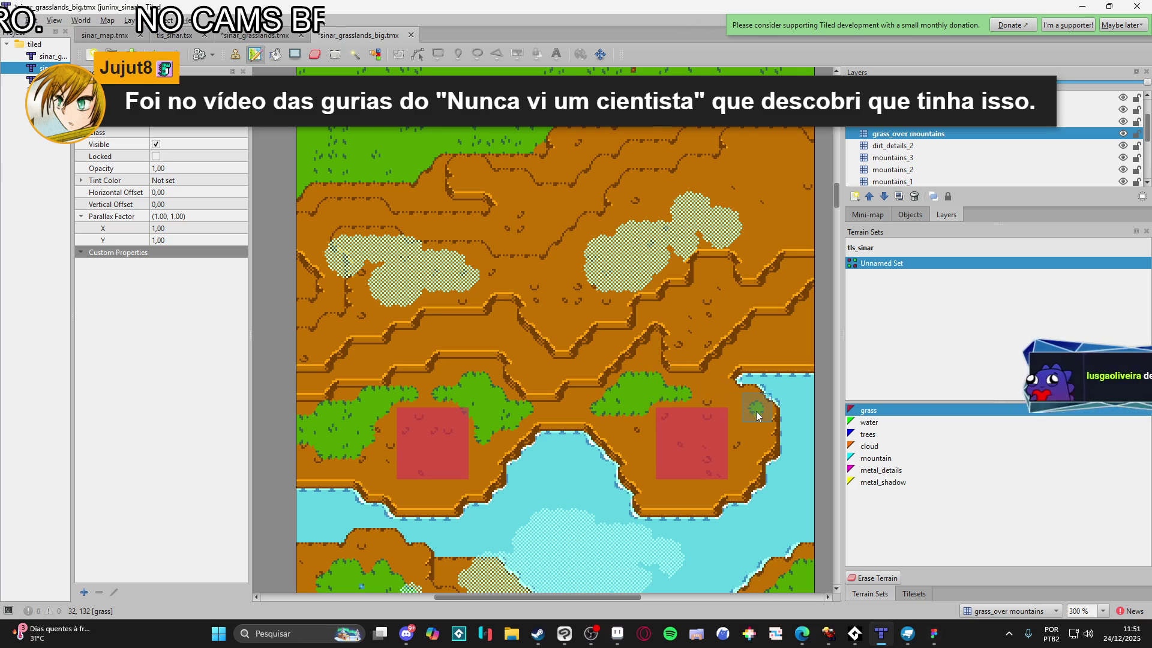
pyautogui.moveTo(750, 415)
pyautogui.mouseDown()
pyautogui.moveTo(728, 398)
pyautogui.moveTo(748, 420)
pyautogui.mouseUp()
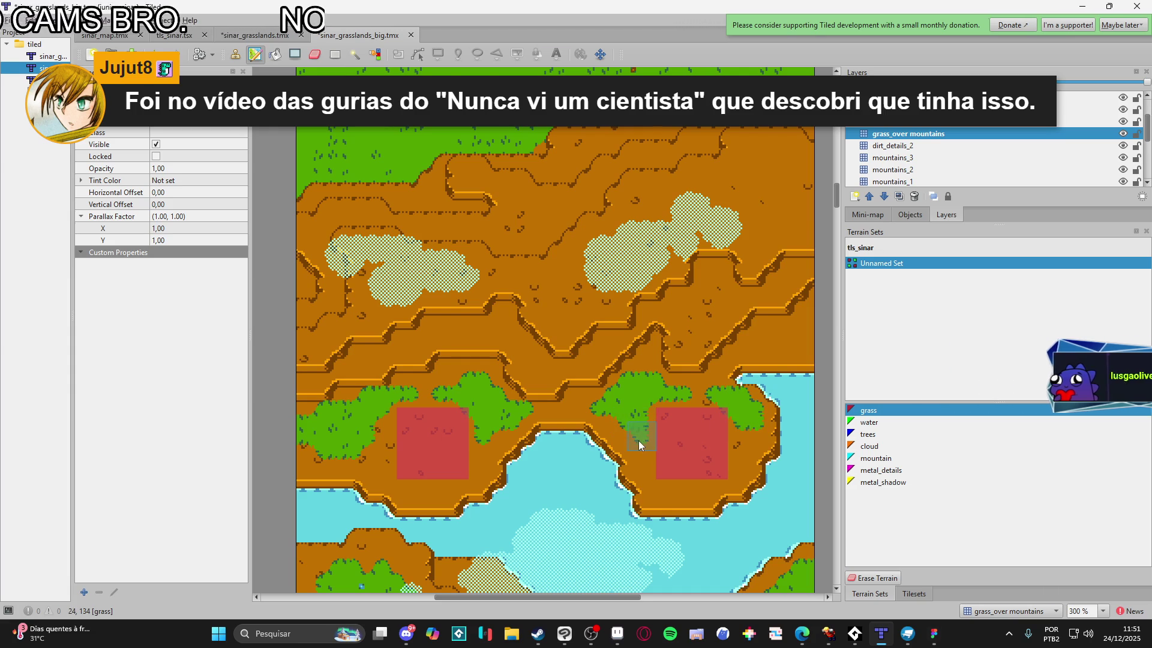
pyautogui.scroll(2, 651, 465)
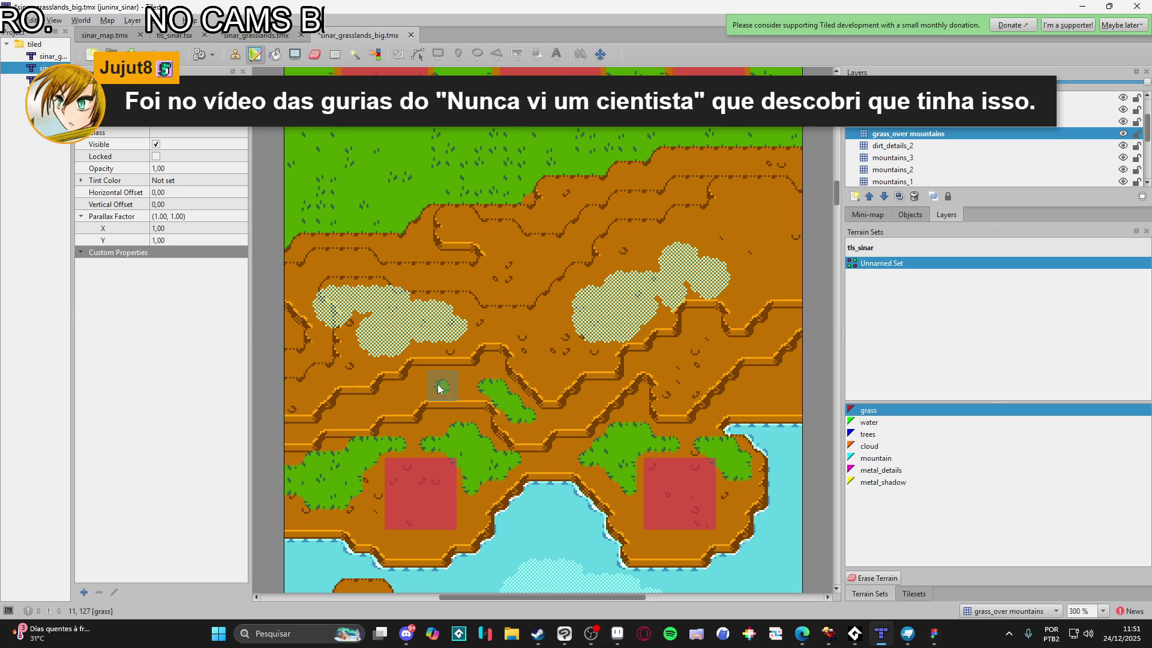
# Stretch grass left into the mountain ridge and grow the right-edge patch upward
pyautogui.click(400, 397)
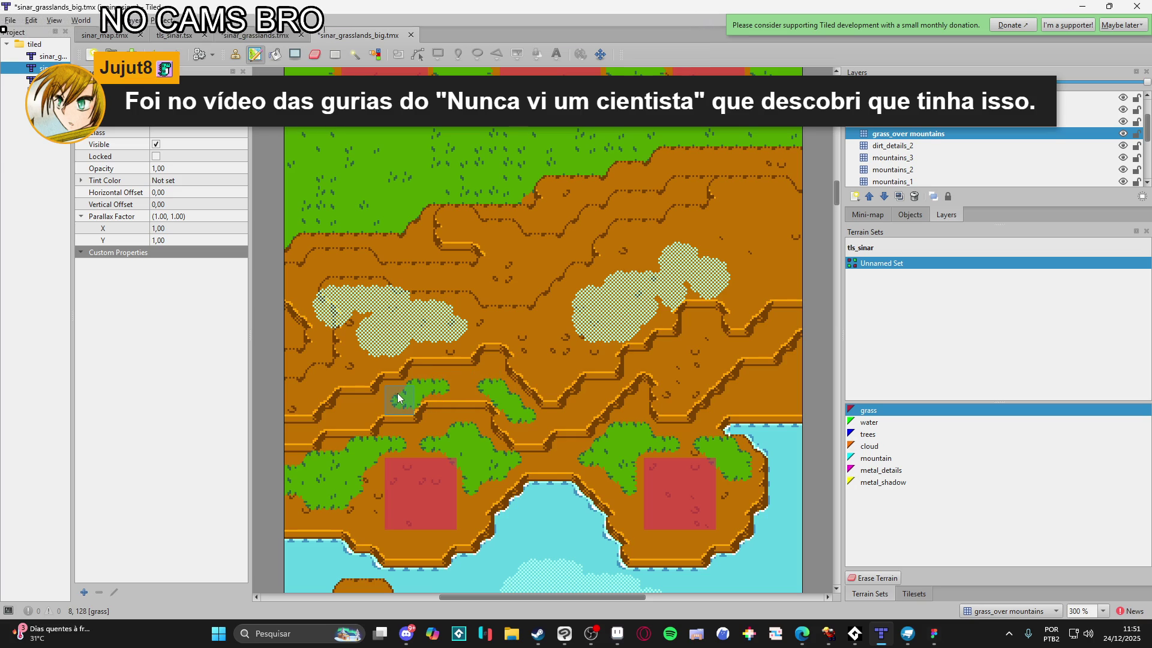
pyautogui.moveTo(394, 398); pyautogui.dragTo(388, 399)
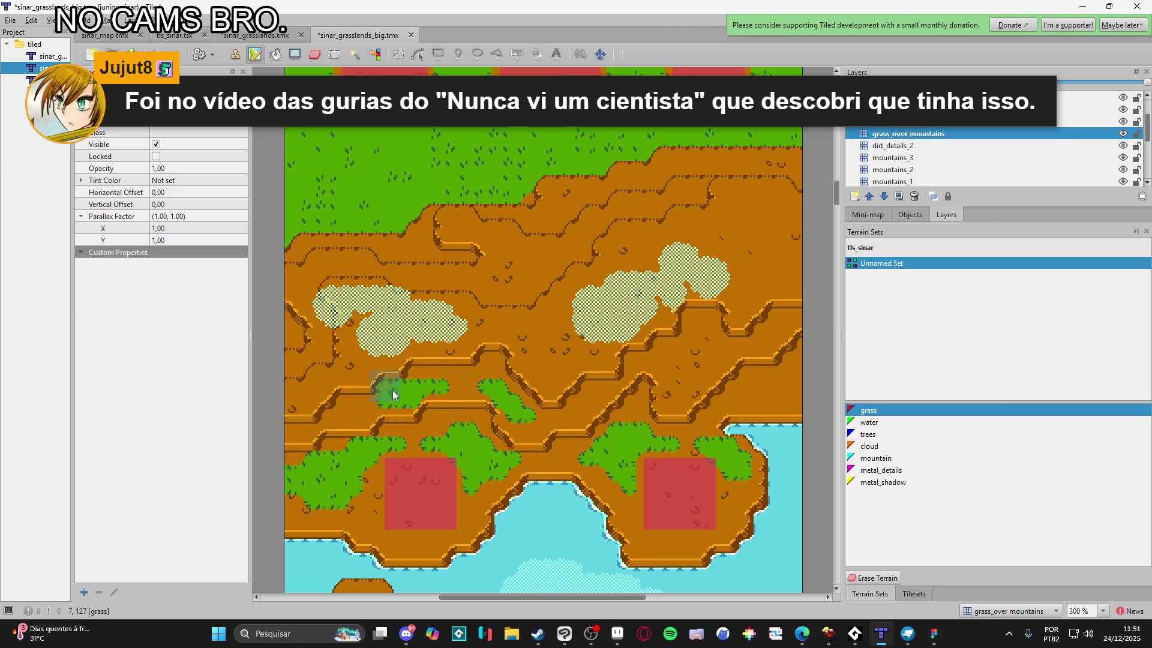
pyautogui.hscroll(5, 444, 391)
pyautogui.click(606, 382)
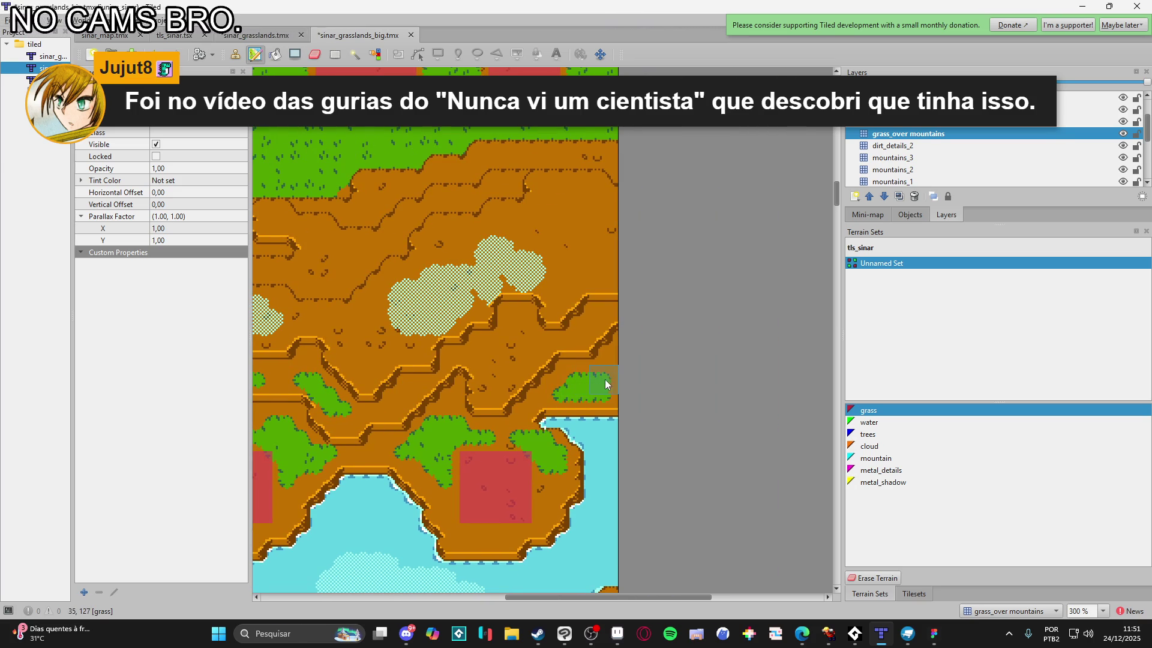
pyautogui.scroll(-2, 623, 378)
pyautogui.hscroll(-3, 625, 355)
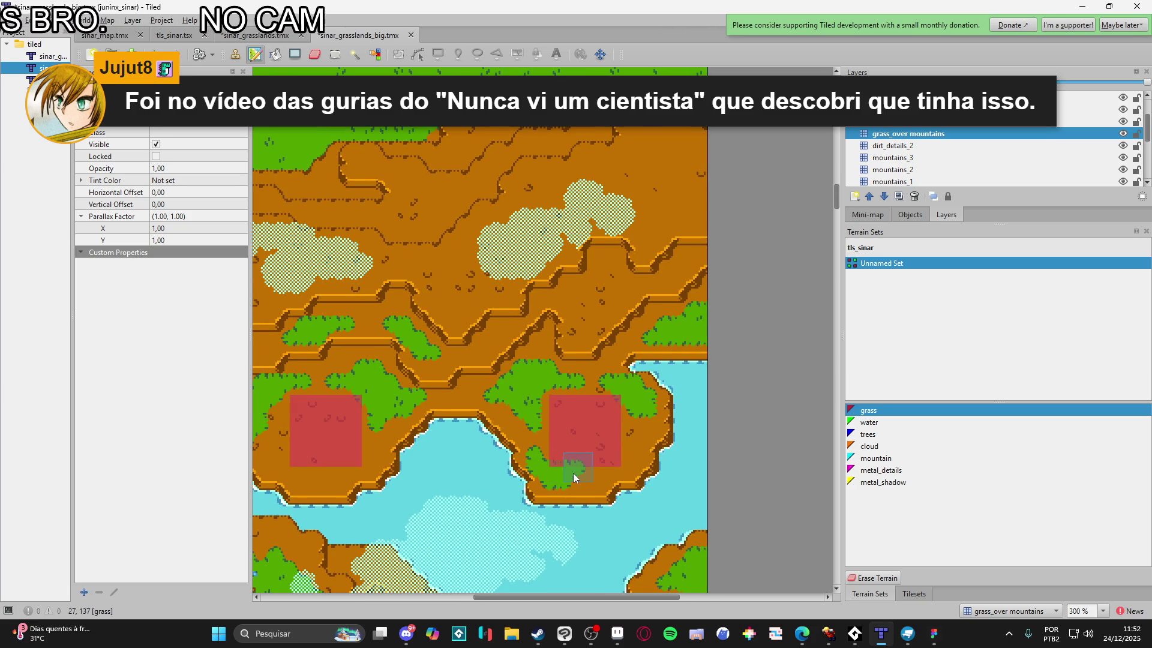
pyautogui.scroll(1, 570, 489)
pyautogui.hscroll(-3, 573, 495)
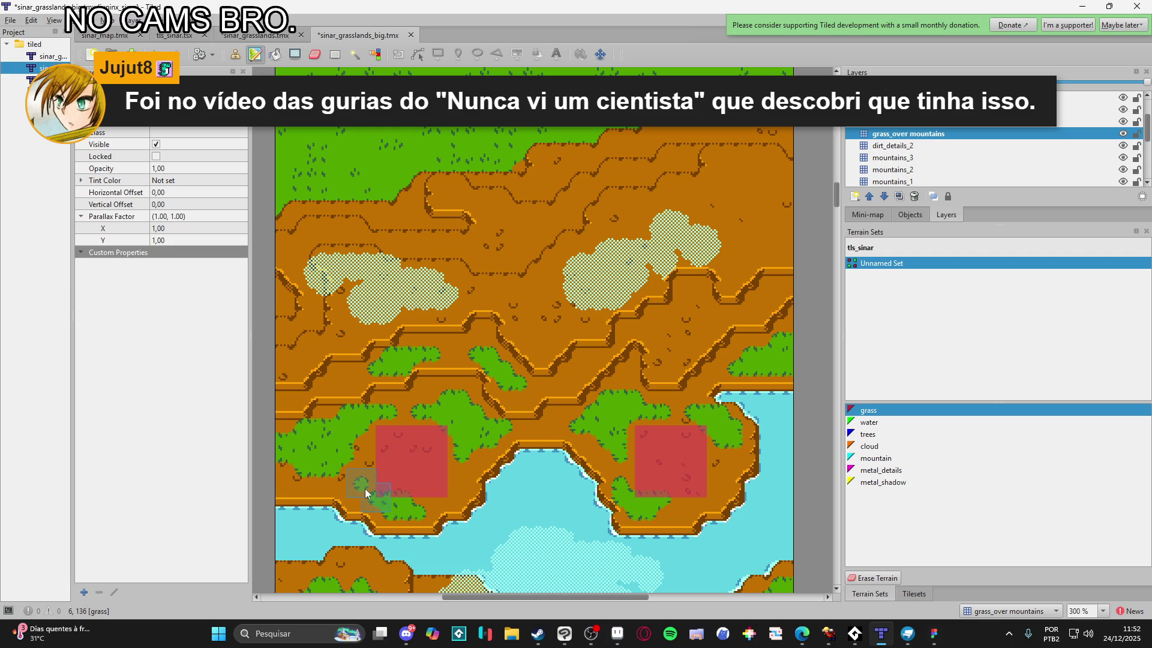
# Bring the lower map into view and paint grass into the brown enclosure
pyautogui.moveTo(593, 521)
pyautogui.mouseDown()
pyautogui.moveTo(569, 447)
pyautogui.moveTo(624, 329)
pyautogui.mouseUp()
pyautogui.scroll(-5, 612, 336)
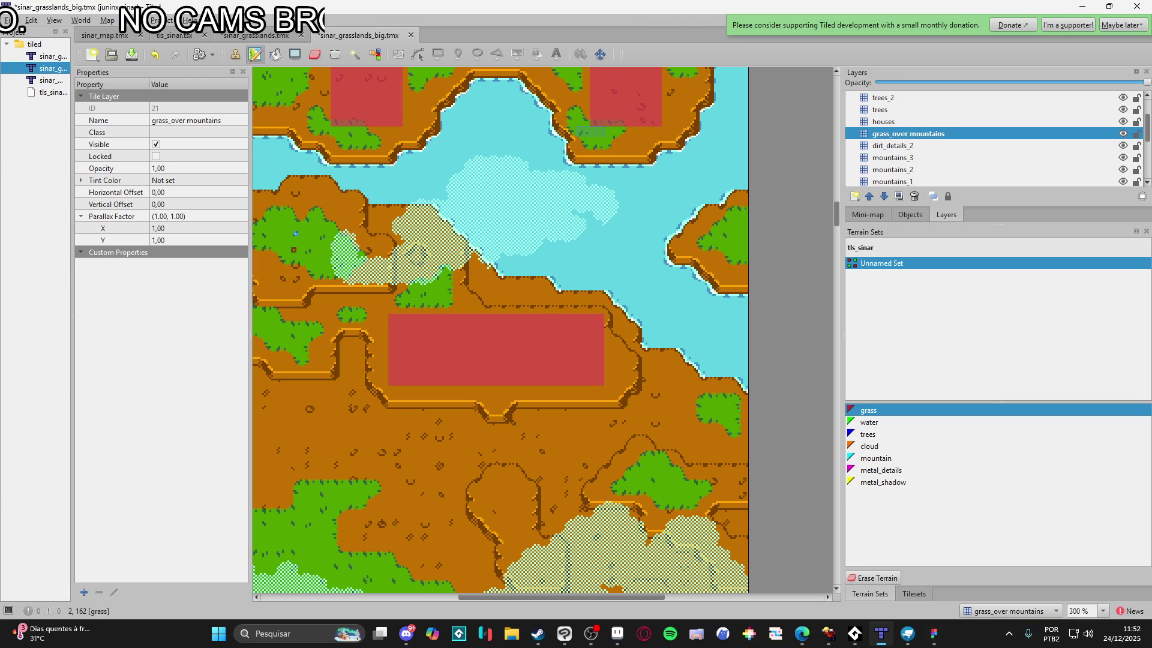
pyautogui.hotkey('alt', 'Tab')
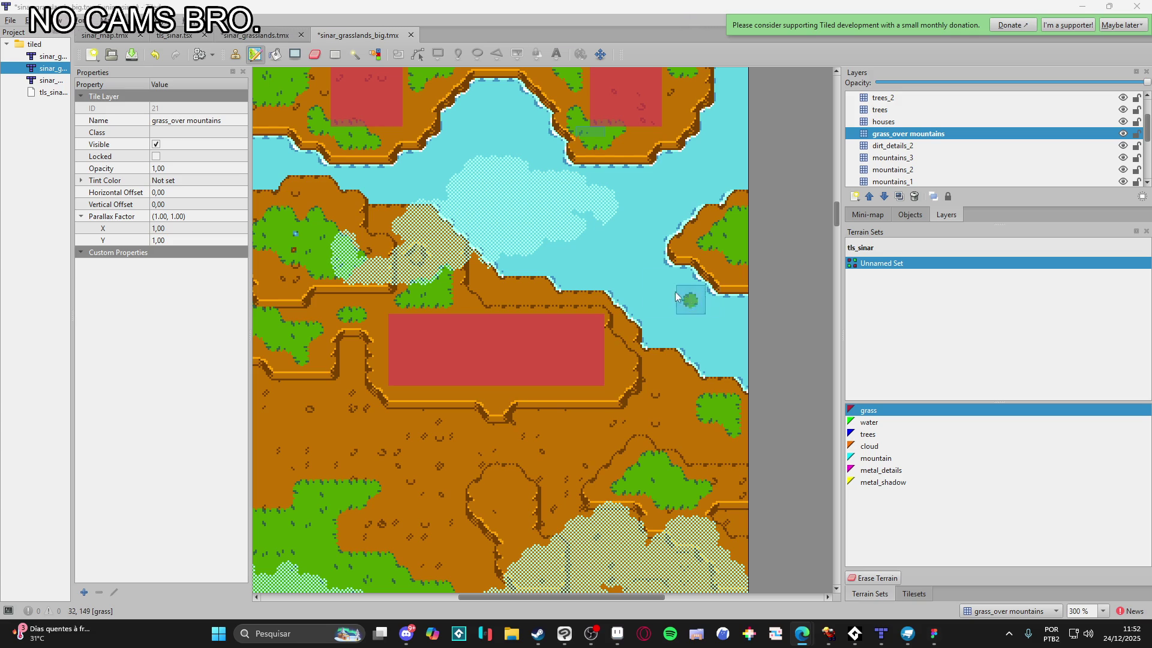
pyautogui.scroll(-1, 689, 327)
pyautogui.hscroll(-2, 690, 327)
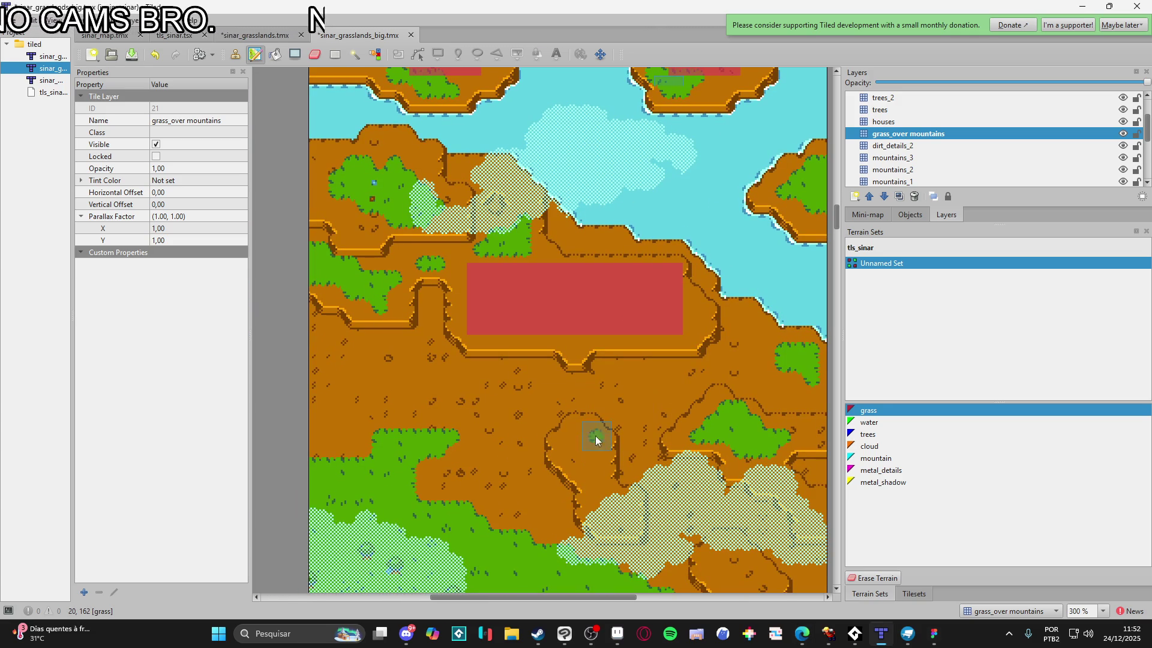
pyautogui.moveTo(571, 444); pyautogui.dragTo(594, 455)
# Enlarge the mountain-ledge grass patch to the right, then save sinar_grasslands_big.tmx
pyautogui.scroll(10, 610, 306)
pyautogui.hscroll(1, 610, 307)
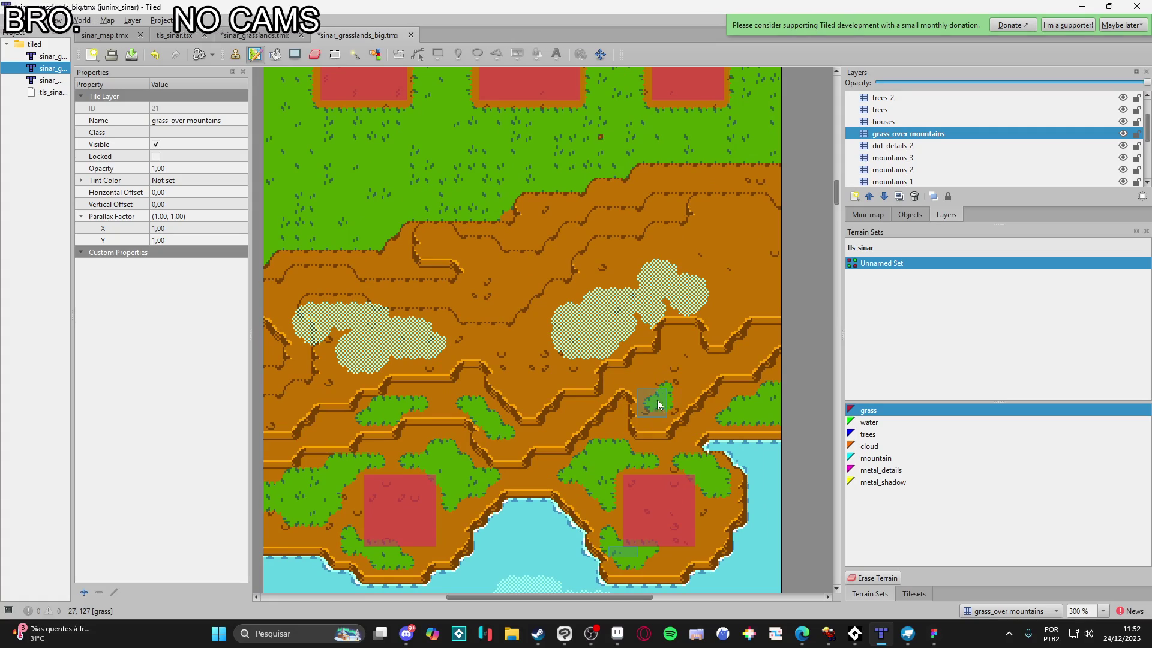
pyautogui.click(685, 378)
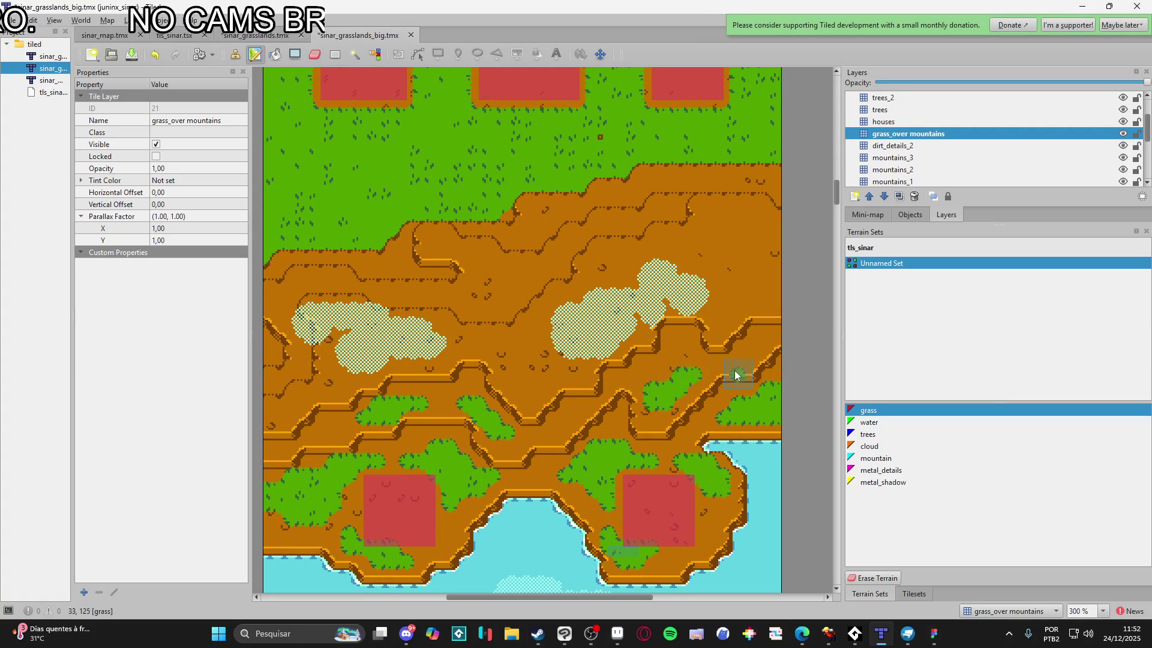
pyautogui.moveTo(730, 310); pyautogui.dragTo(744, 303)
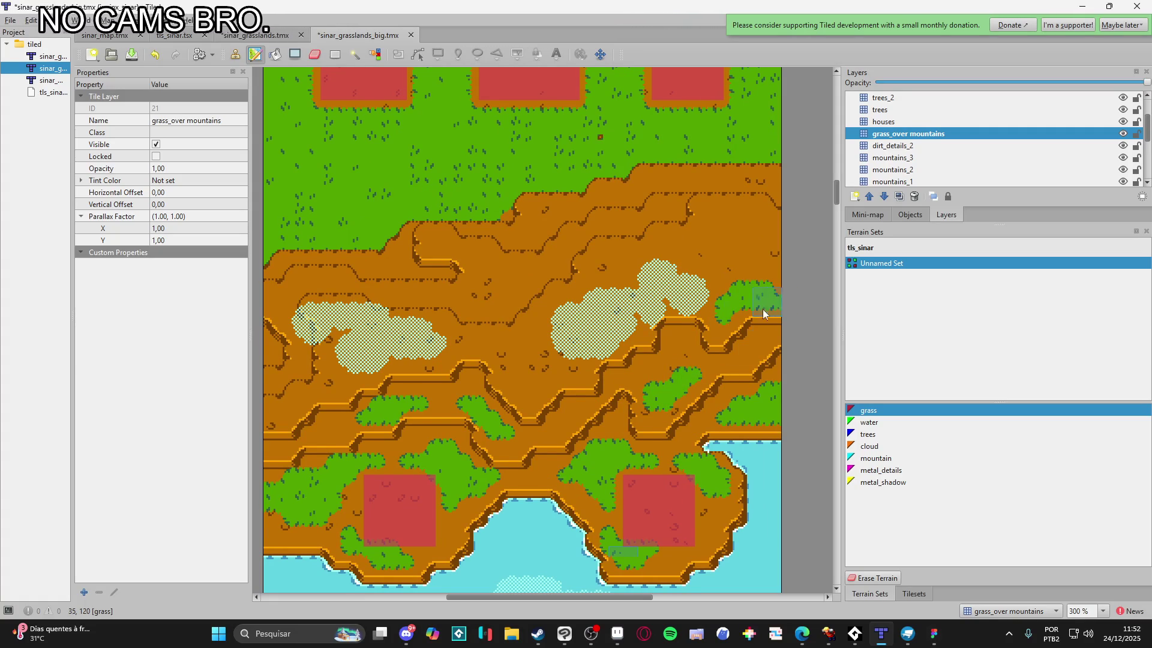
pyautogui.hscroll(-1, 762, 309)
pyautogui.hotkey('ctrl', 's')
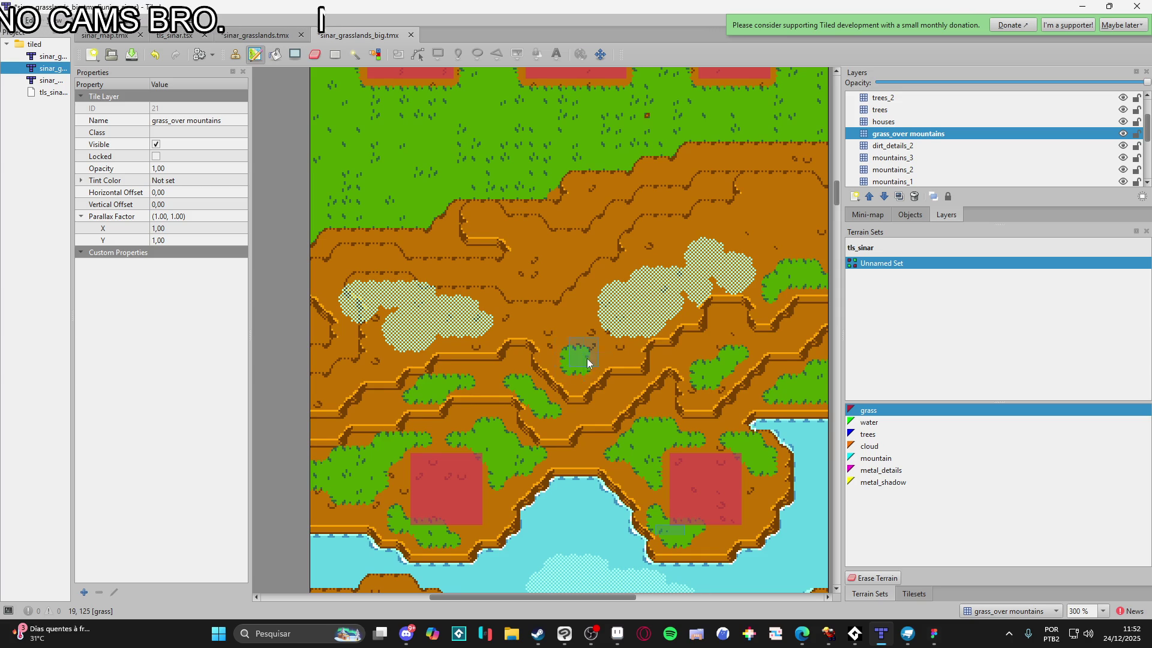
pyautogui.scroll(-2, 587, 360)
pyautogui.scroll(-1, 564, 381)
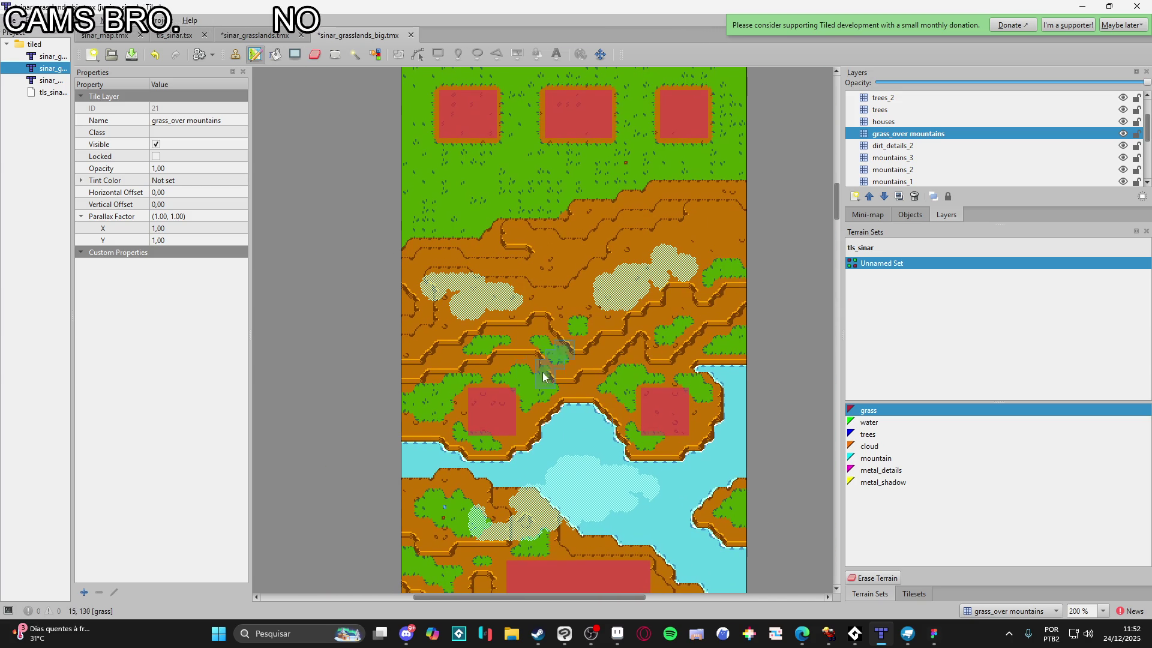
pyautogui.scroll(1, 517, 234)
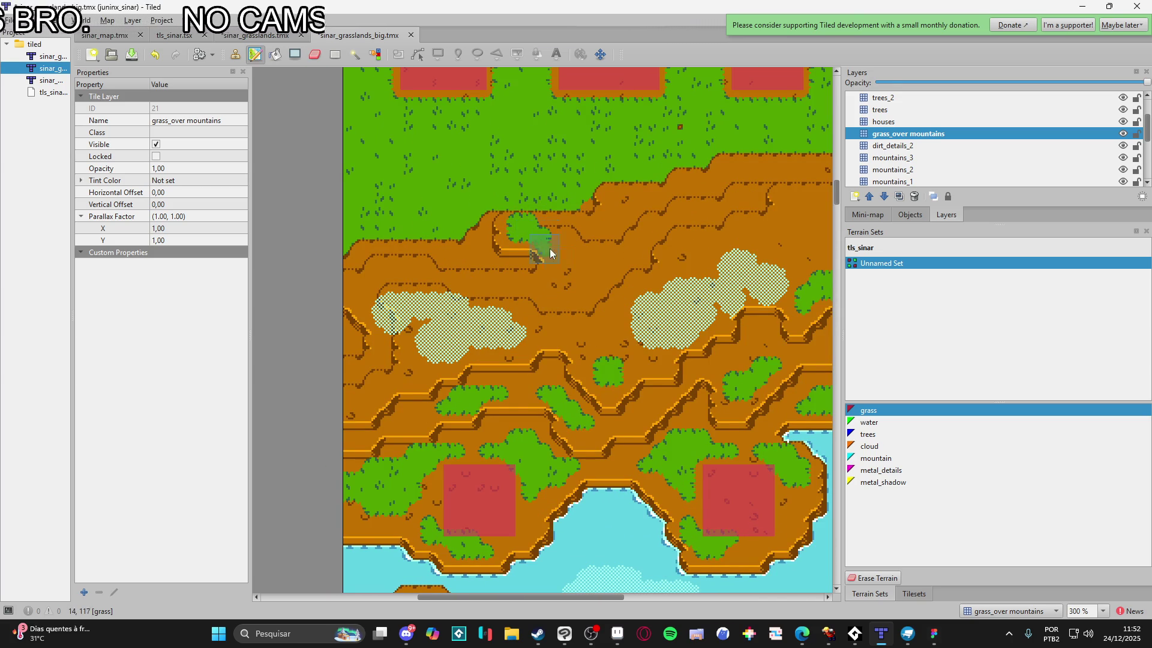
# Grow the upper dirt-slope grass and join the left patch to the larger grass area
pyautogui.scroll(2, 550, 253)
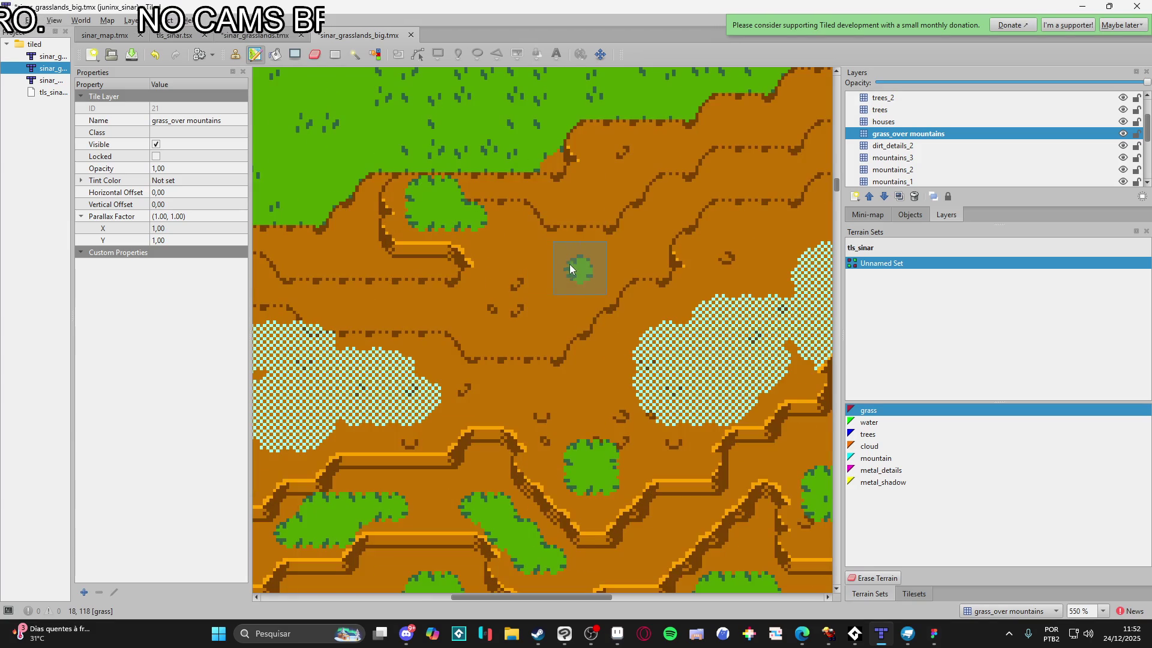
pyautogui.click(586, 266)
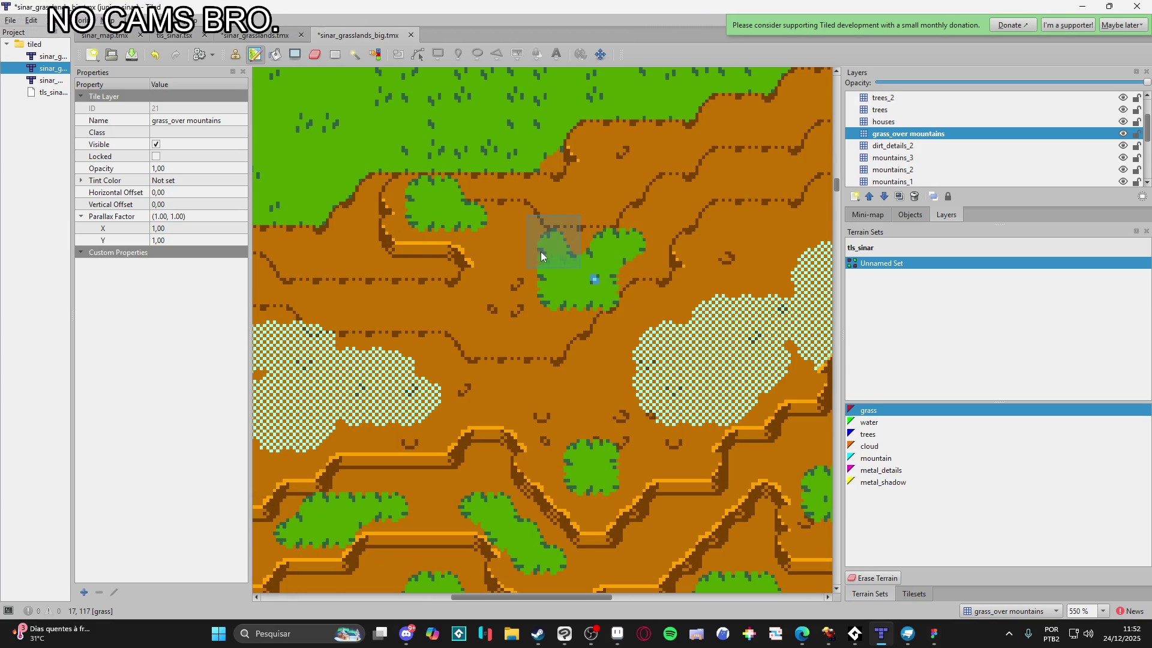
pyautogui.moveTo(521, 261)
pyautogui.mouseDown()
pyautogui.moveTo(503, 250)
pyautogui.moveTo(550, 331)
pyautogui.mouseUp()
pyautogui.moveTo(454, 296); pyautogui.dragTo(512, 290)
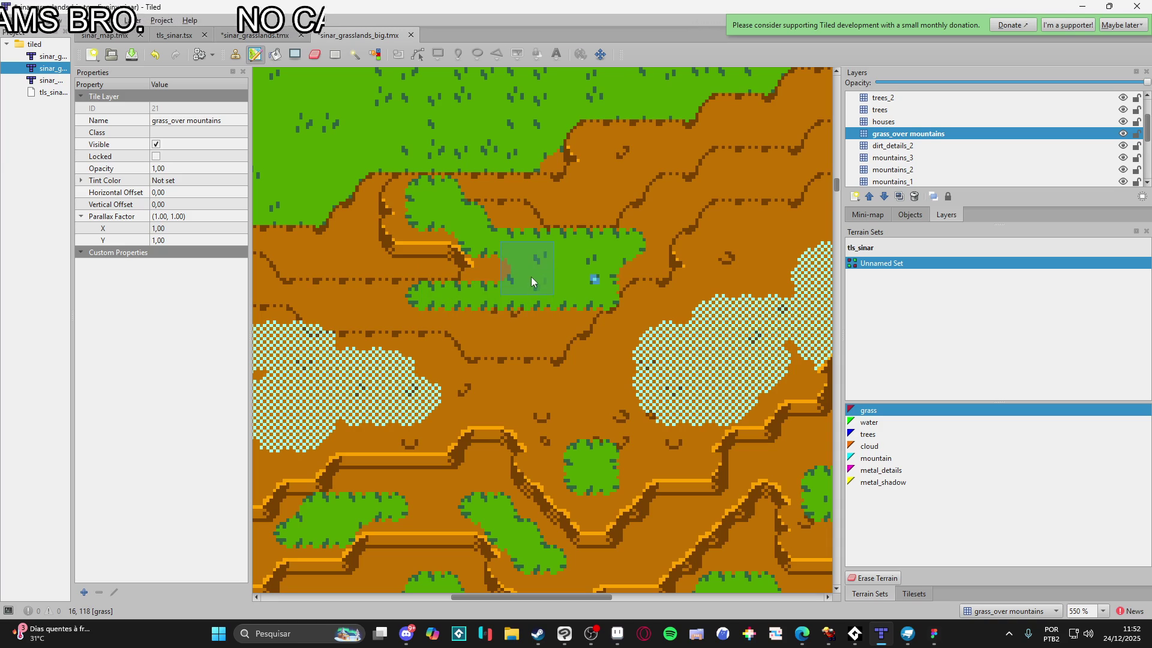
pyautogui.scroll(2, 528, 342)
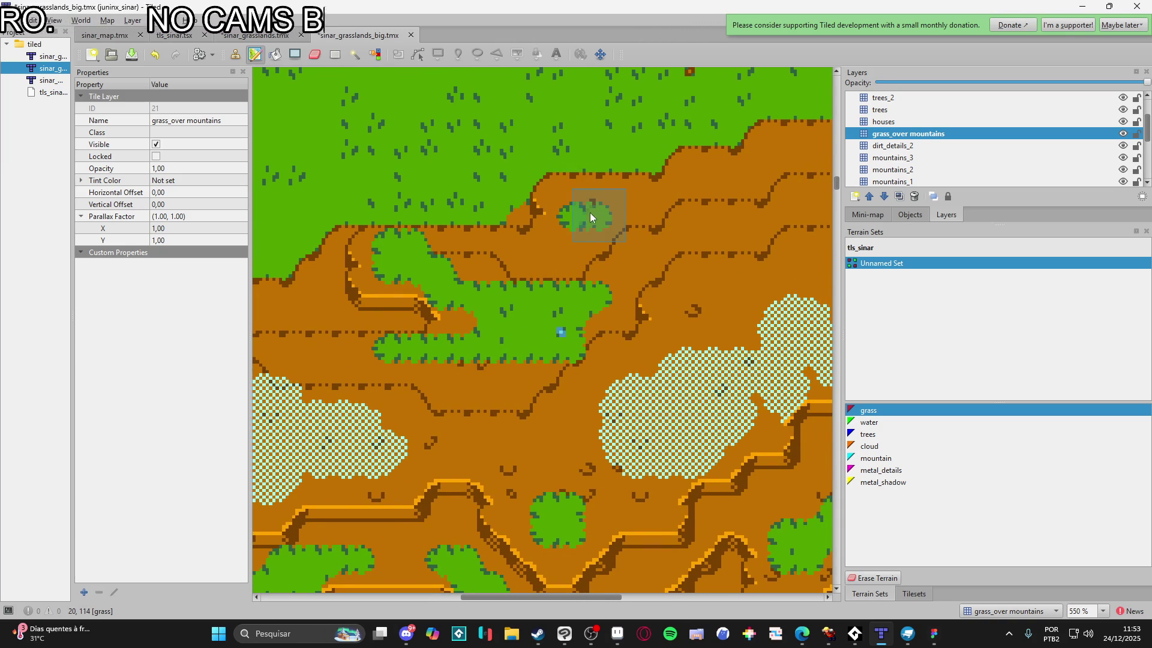
pyautogui.hscroll(3, 577, 221)
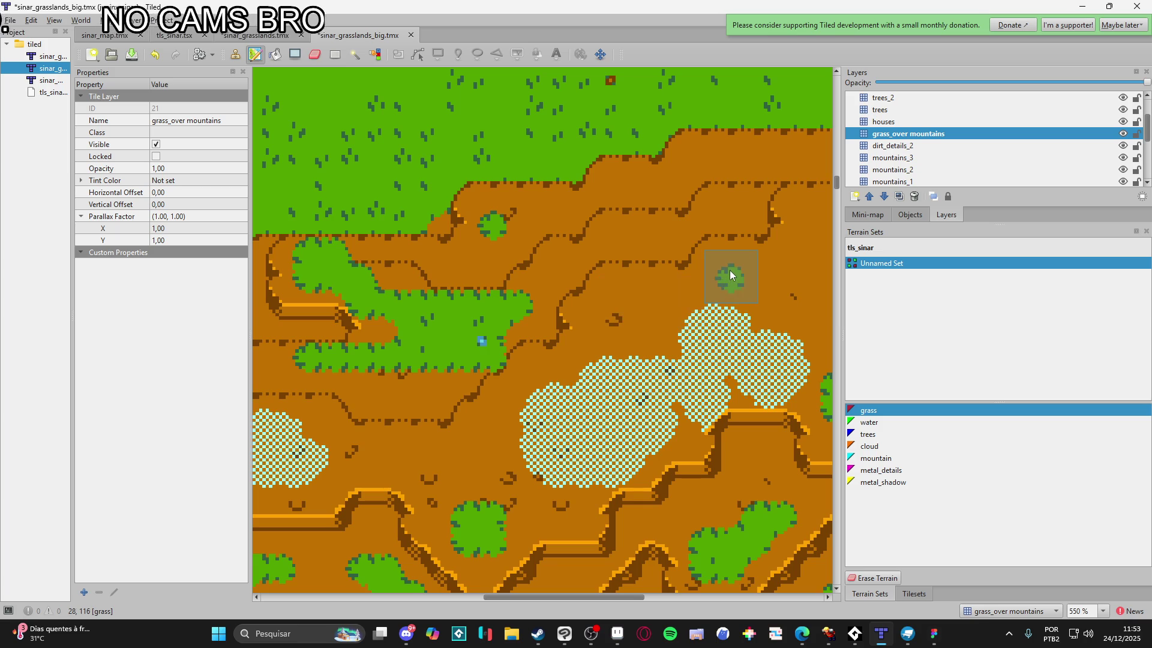
# Add small grass tufts on the upper dirt ledge, widen the bush, and patch another ledge
pyautogui.moveTo(728, 272)
pyautogui.mouseDown()
pyautogui.moveTo(751, 275)
pyautogui.moveTo(590, 305)
pyautogui.mouseUp()
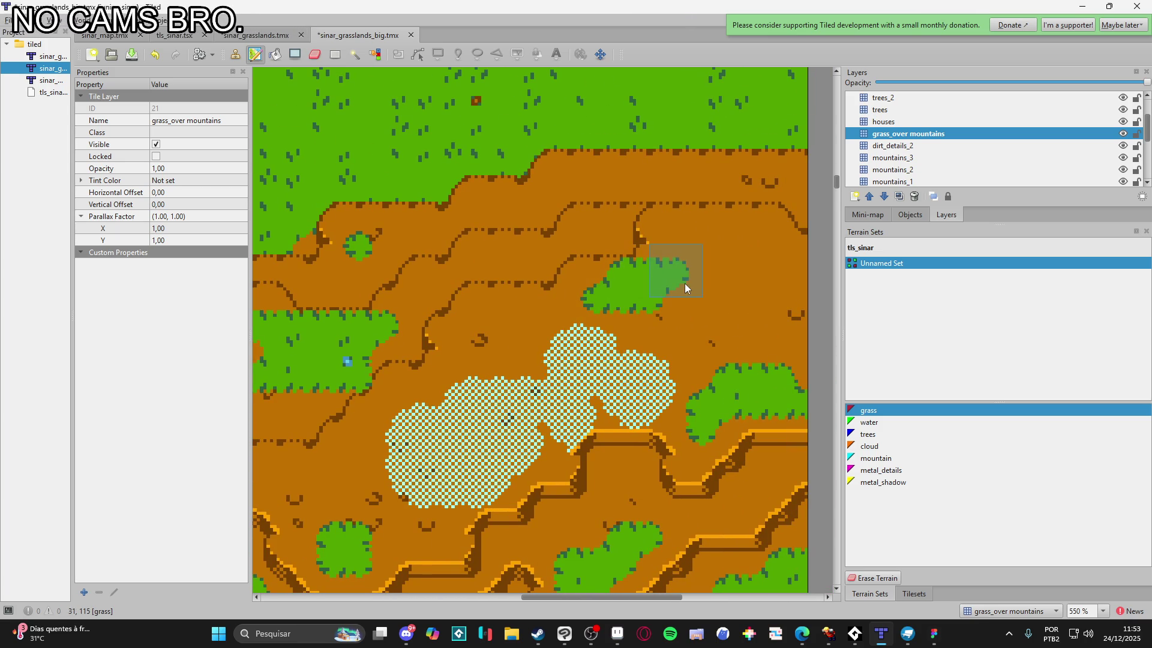
pyautogui.click(688, 282)
pyautogui.moveTo(688, 282); pyautogui.dragTo(609, 303)
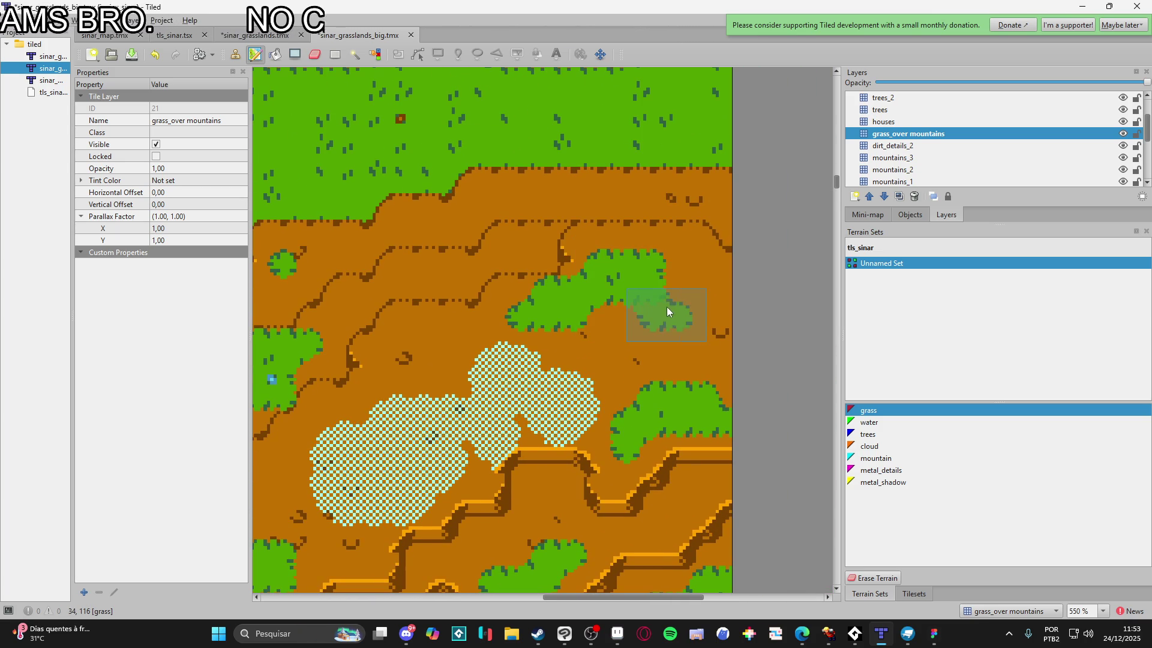
pyautogui.moveTo(675, 300)
pyautogui.mouseDown()
pyautogui.moveTo(639, 305)
pyautogui.moveTo(659, 292)
pyautogui.mouseUp()
pyautogui.click(658, 305)
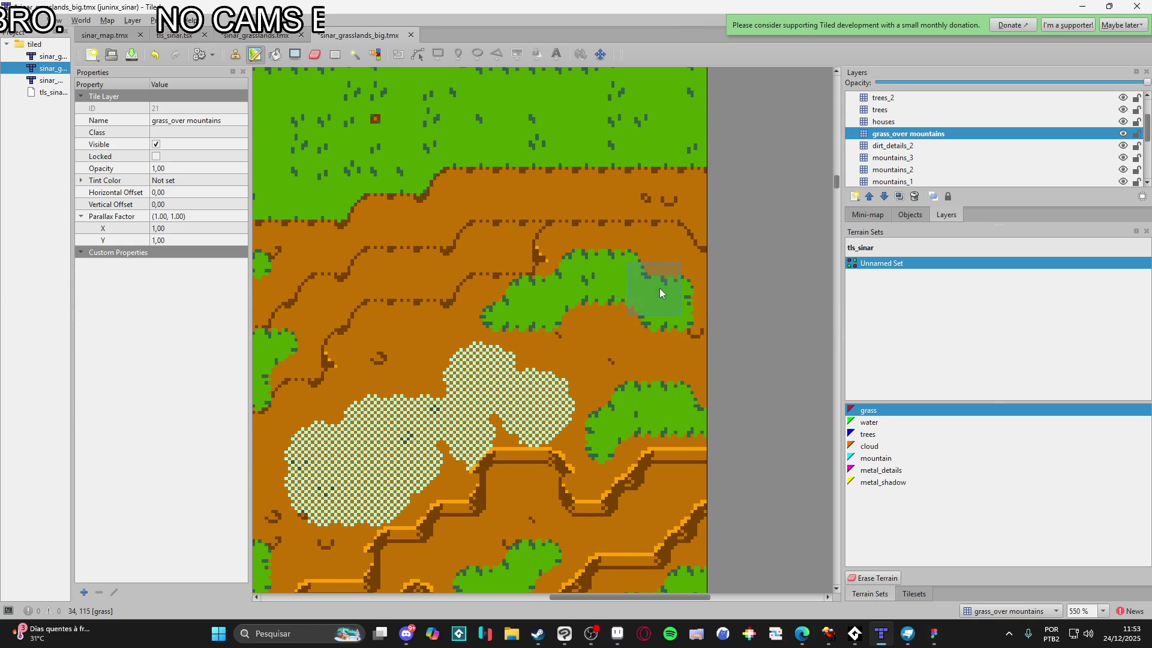
pyautogui.click(614, 247)
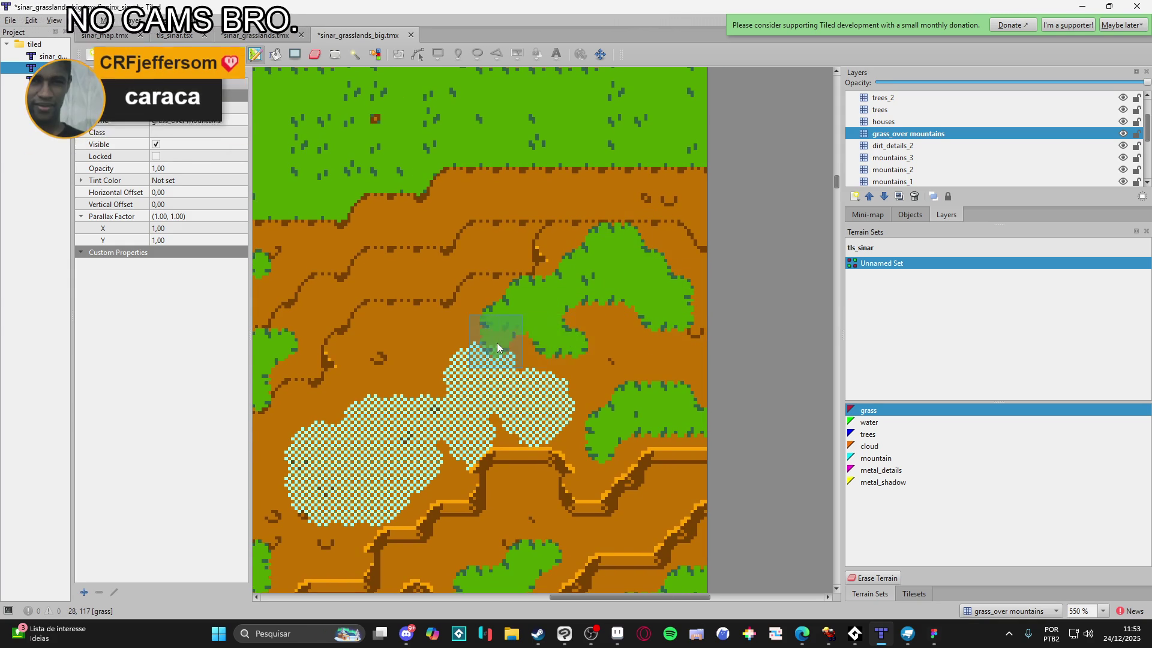
pyautogui.hscroll(-3, 498, 345)
pyautogui.scroll(1, 497, 345)
pyautogui.click(470, 343)
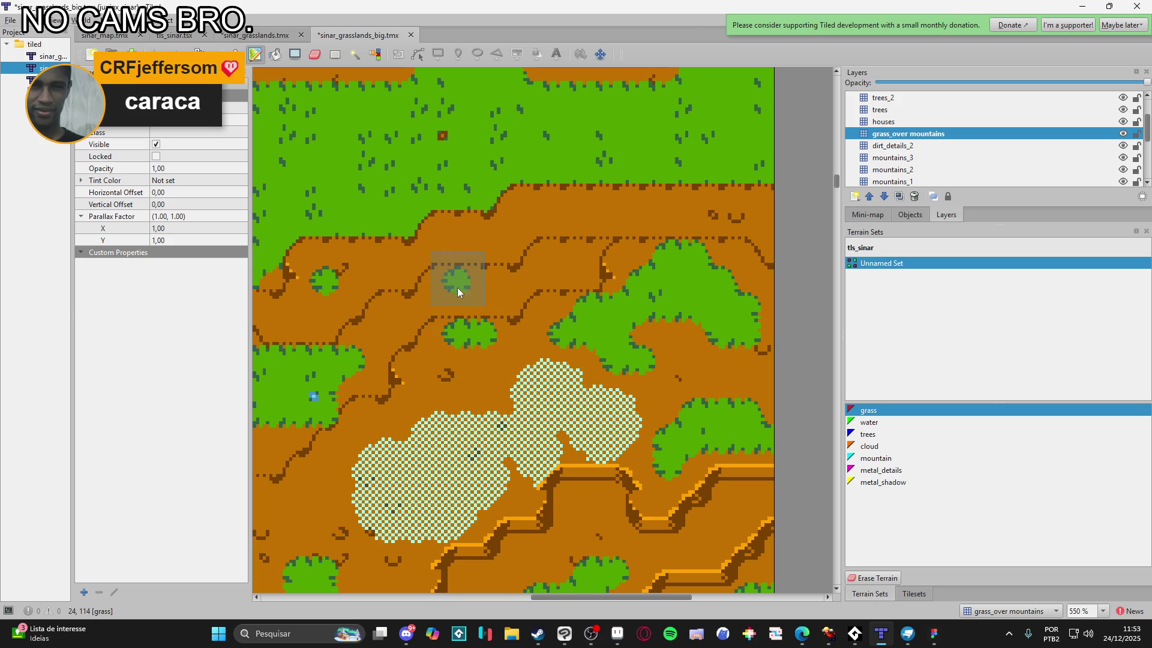
pyautogui.hscroll(-1, 509, 272)
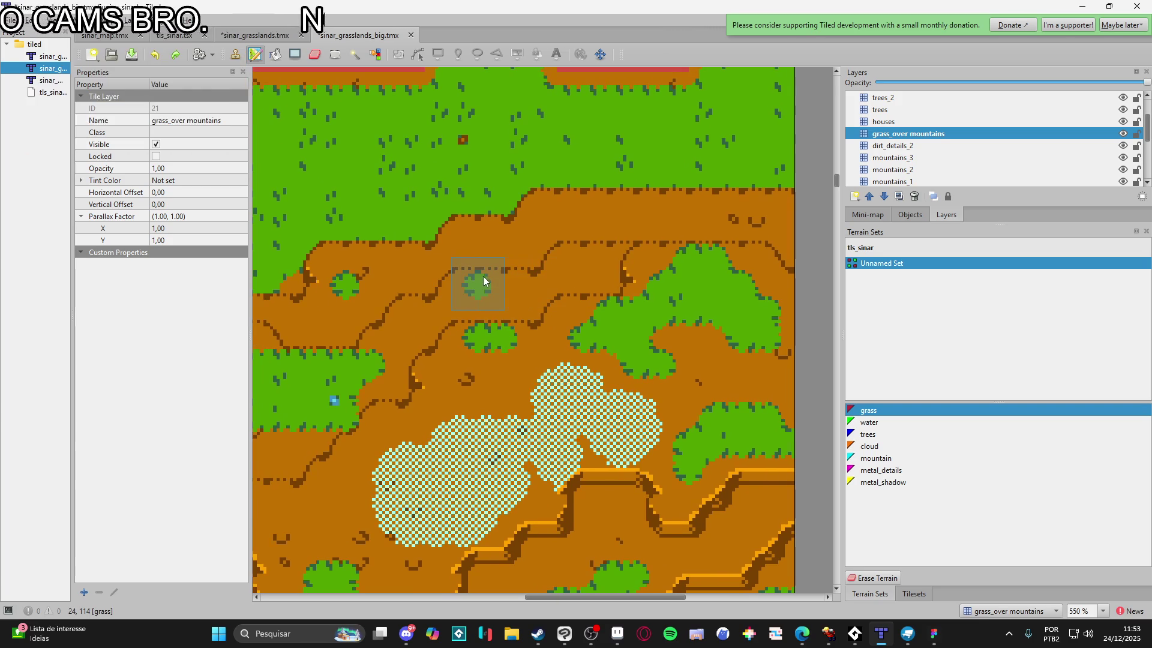
pyautogui.hscroll(-3, 489, 296)
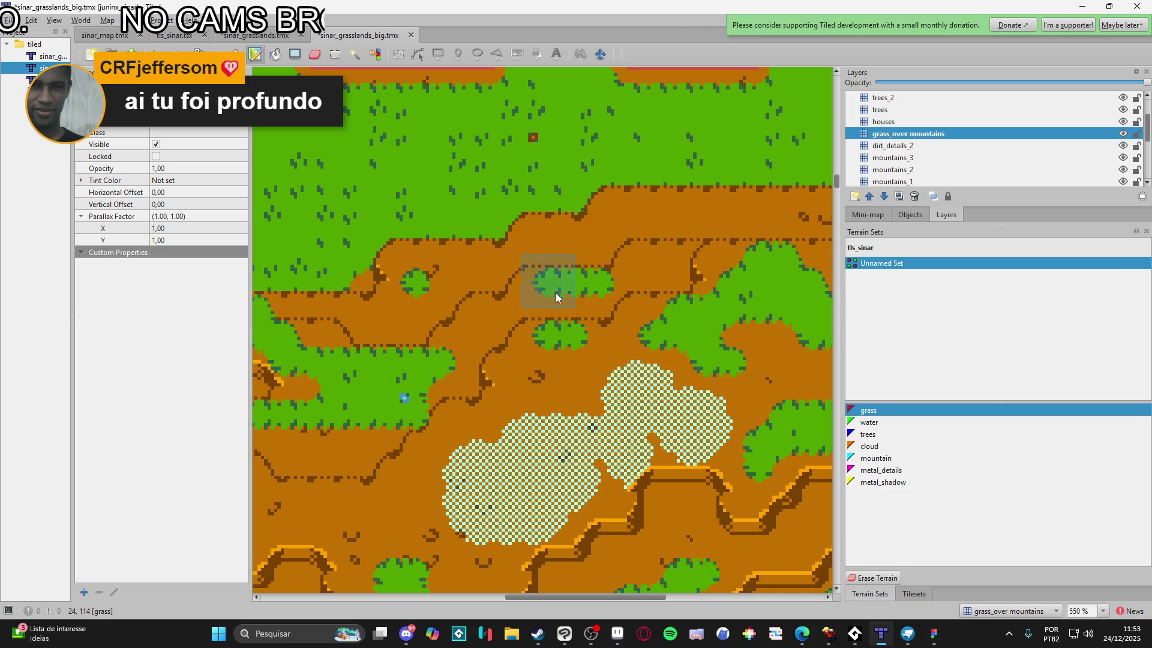
# Paint grass terrain over the left-edge dirt below the red block, spreading it rightward and down
pyautogui.scroll(-1, 606, 289)
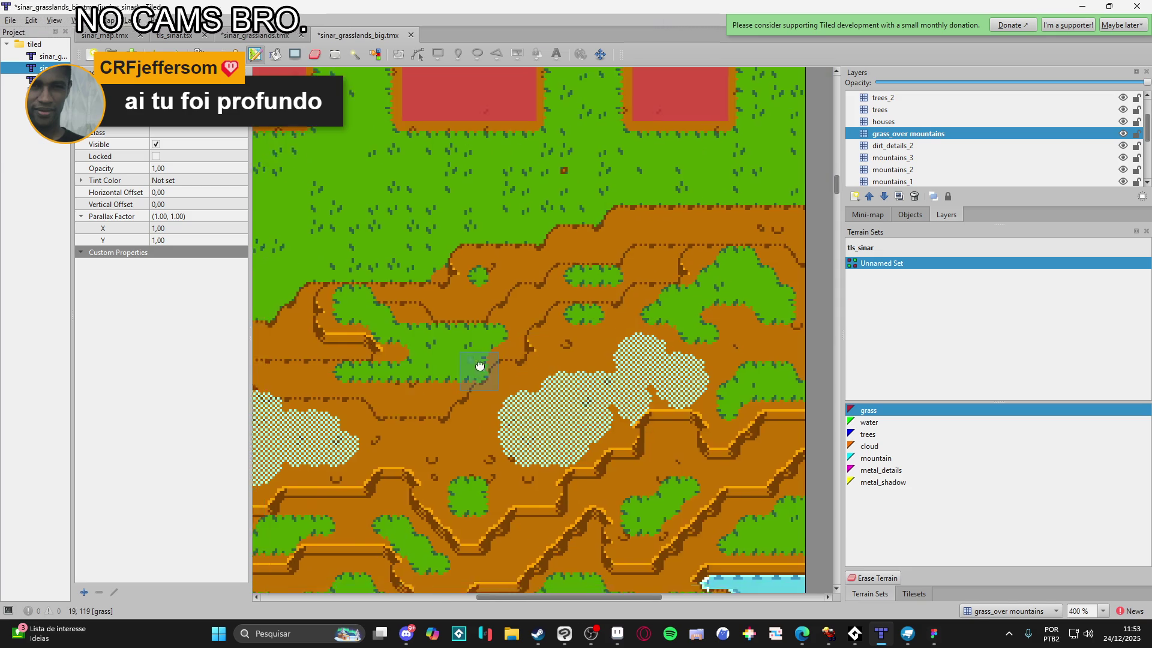
pyautogui.scroll(-3, 479, 366)
pyautogui.hscroll(-3, 557, 376)
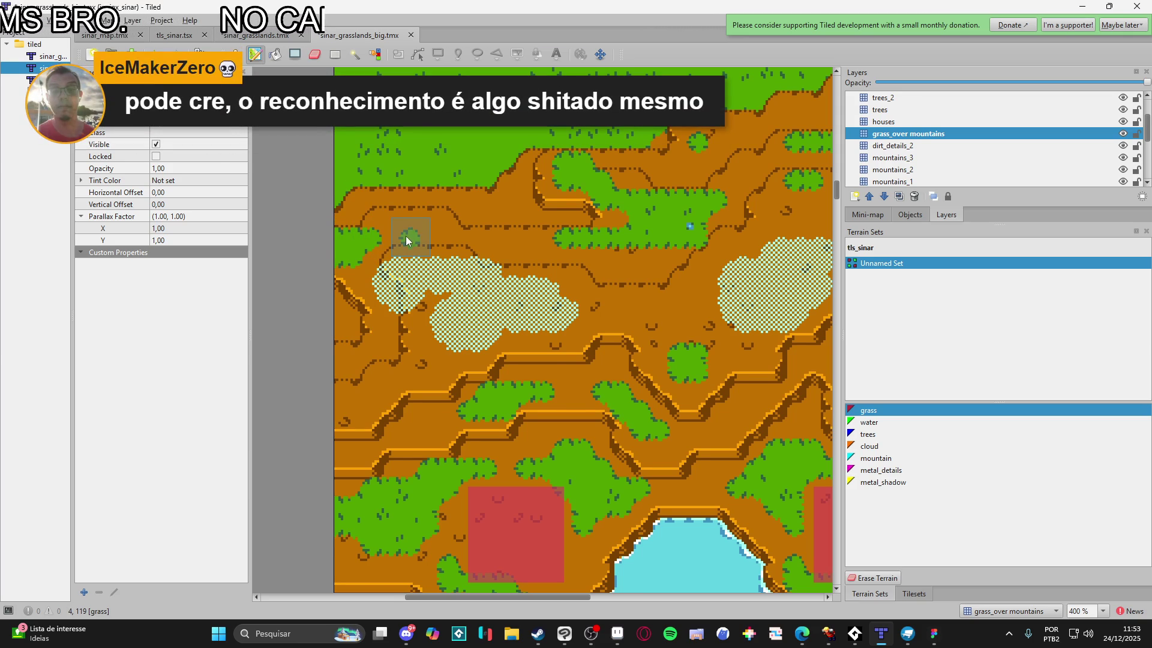
pyautogui.scroll(1, 408, 240)
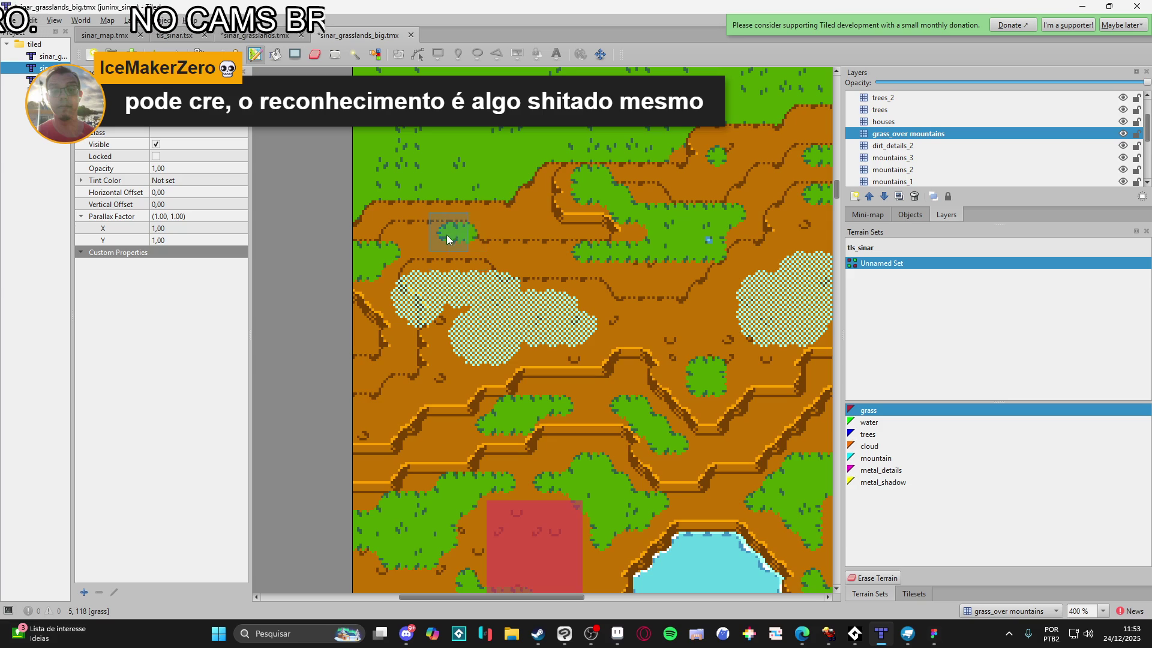
pyautogui.scroll(-1, 435, 233)
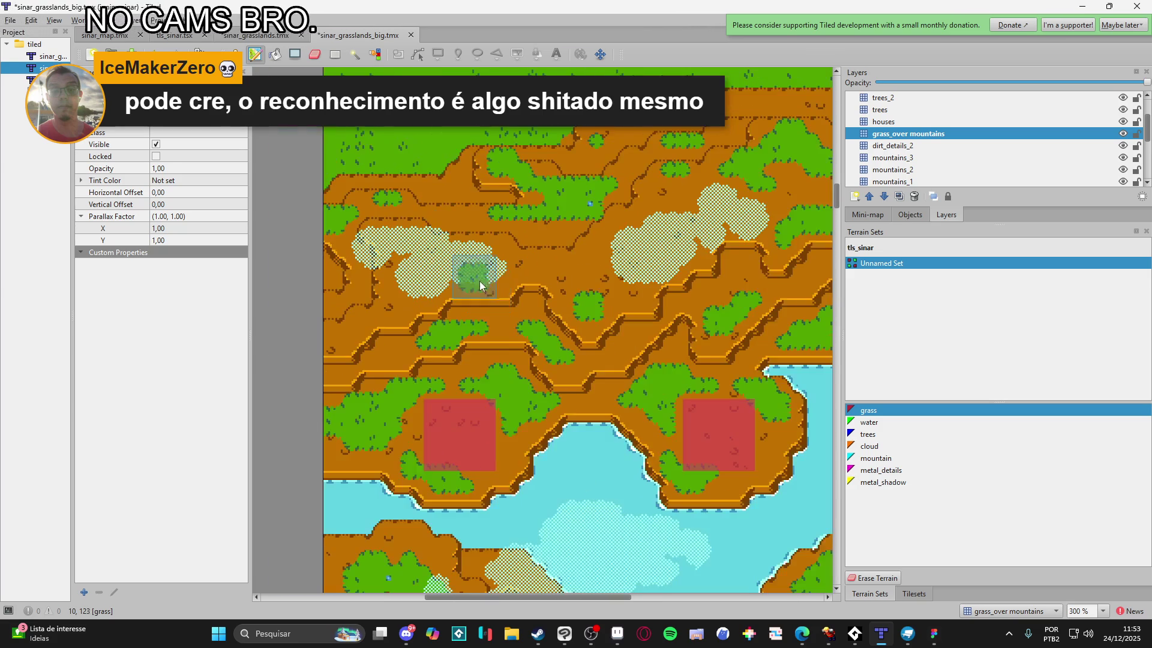
pyautogui.hscroll(3, 503, 340)
pyautogui.hscroll(-2, 490, 340)
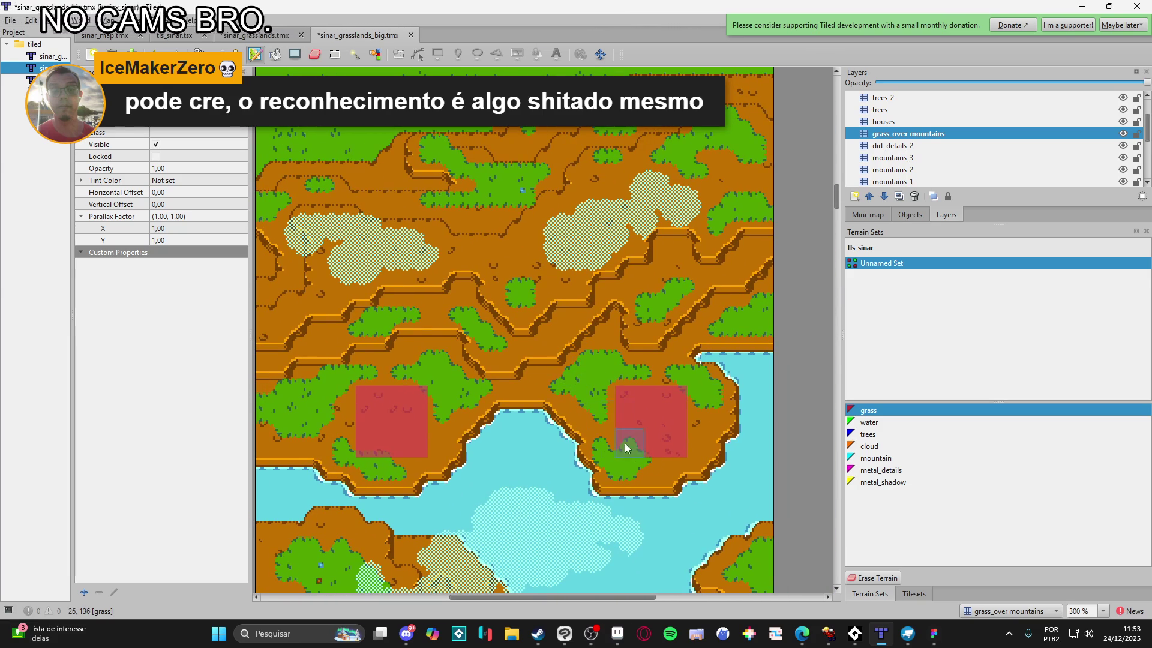
pyautogui.scroll(-1, 649, 471)
pyautogui.moveTo(642, 476)
pyautogui.mouseDown()
pyautogui.moveTo(583, 329)
pyautogui.moveTo(580, 200)
pyautogui.mouseUp()
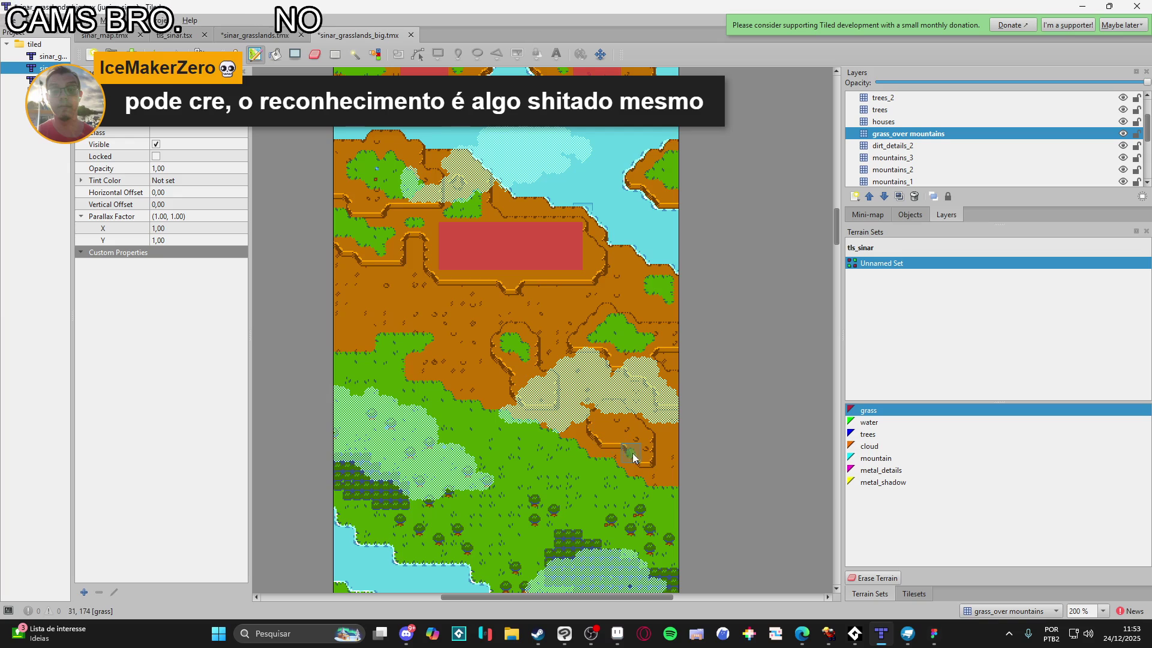
pyautogui.scroll(5, 442, 419)
pyautogui.hscroll(-1, 442, 419)
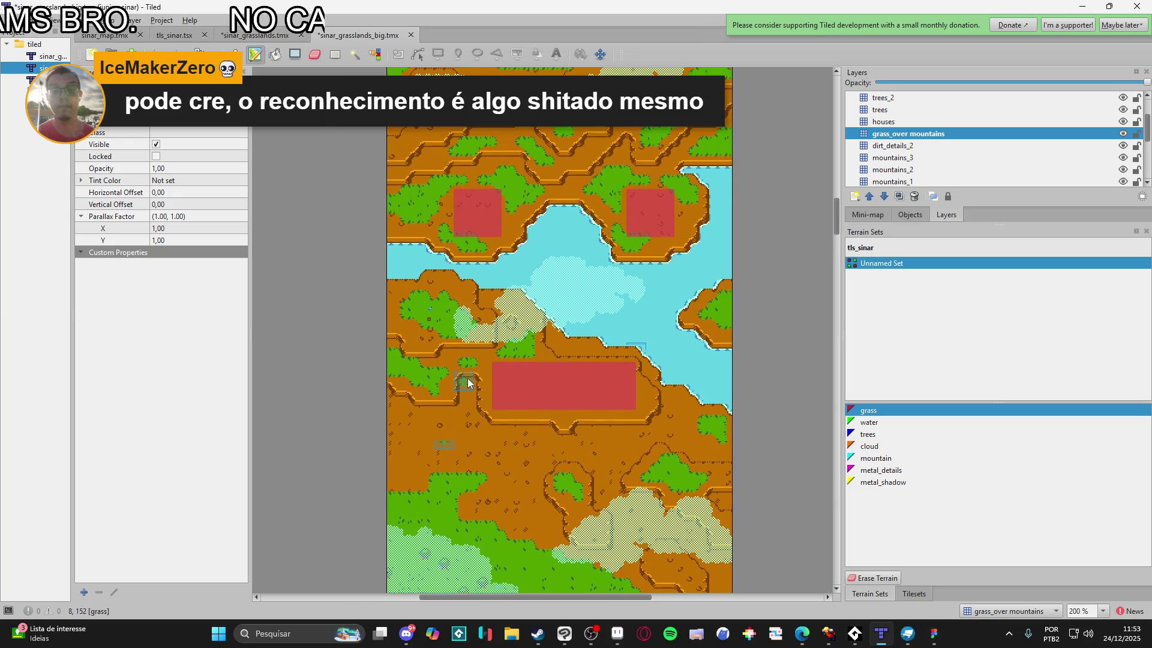
pyautogui.scroll(-2, 545, 411)
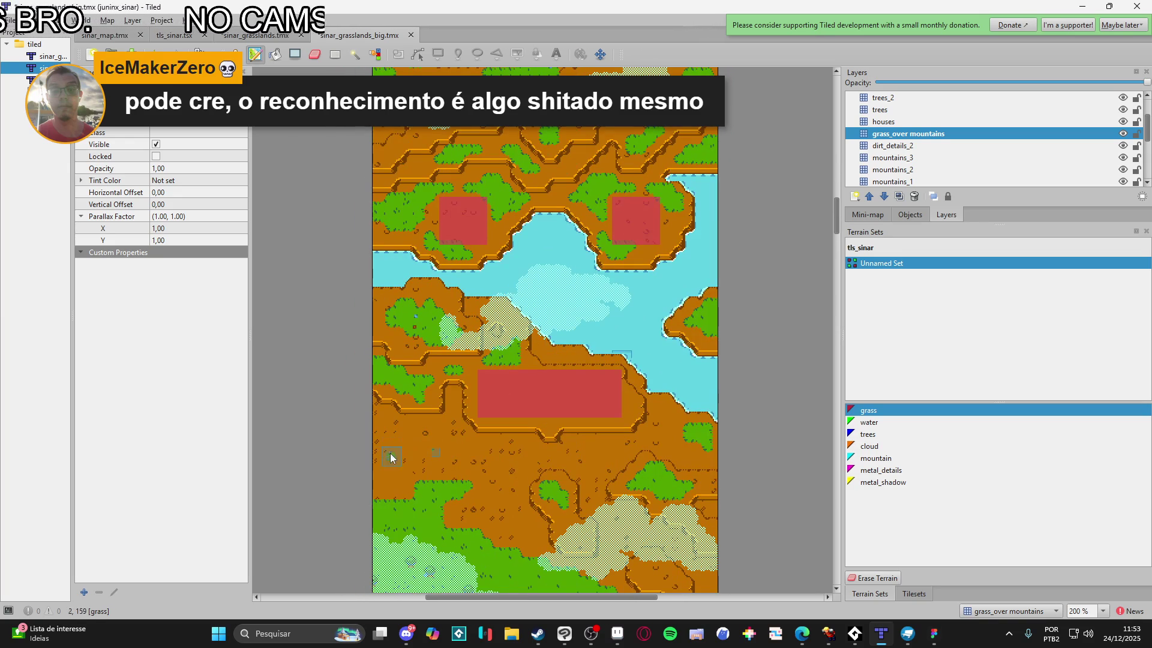
pyautogui.scroll(1, 393, 468)
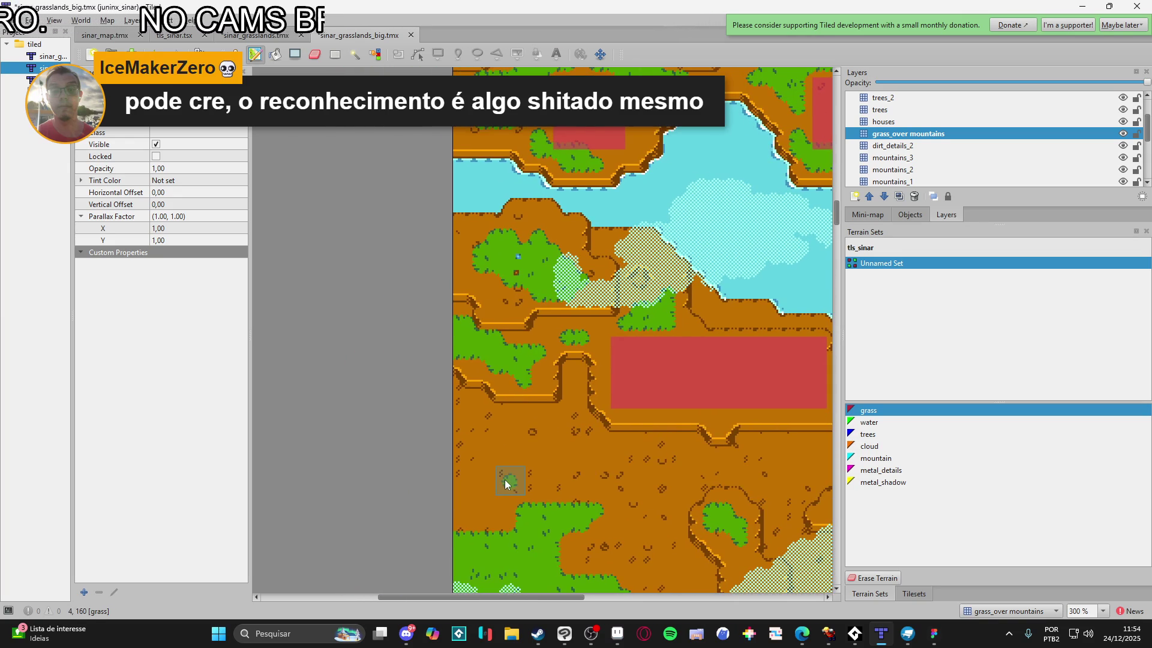
pyautogui.scroll(1, 476, 501)
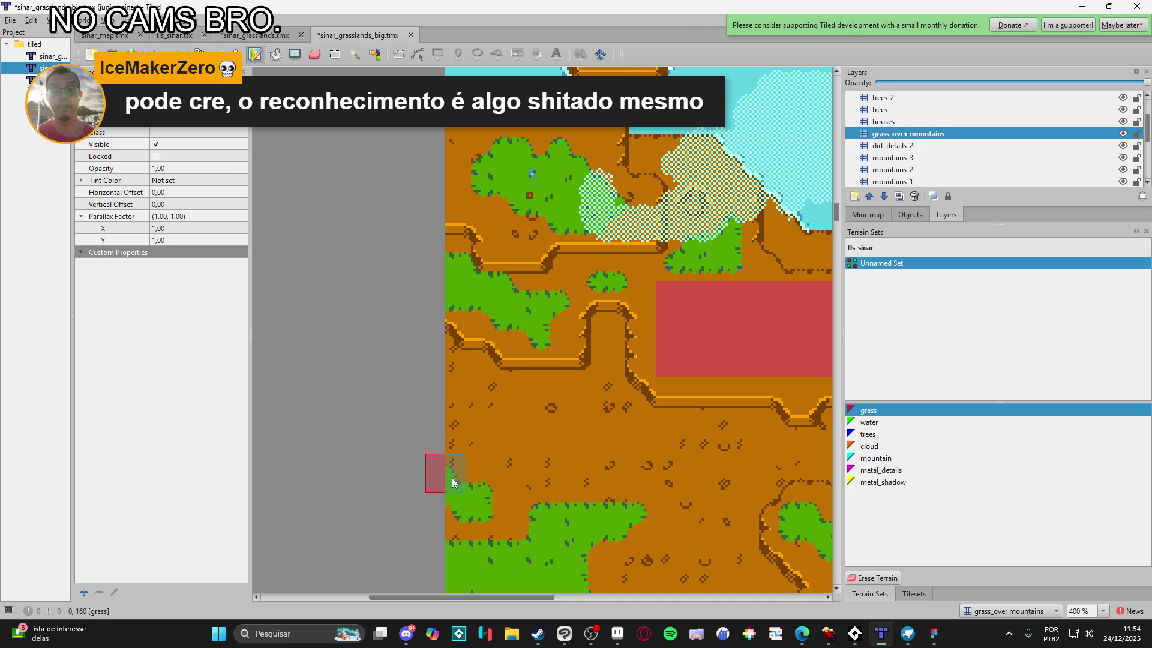
pyautogui.moveTo(459, 452); pyautogui.dragTo(513, 462)
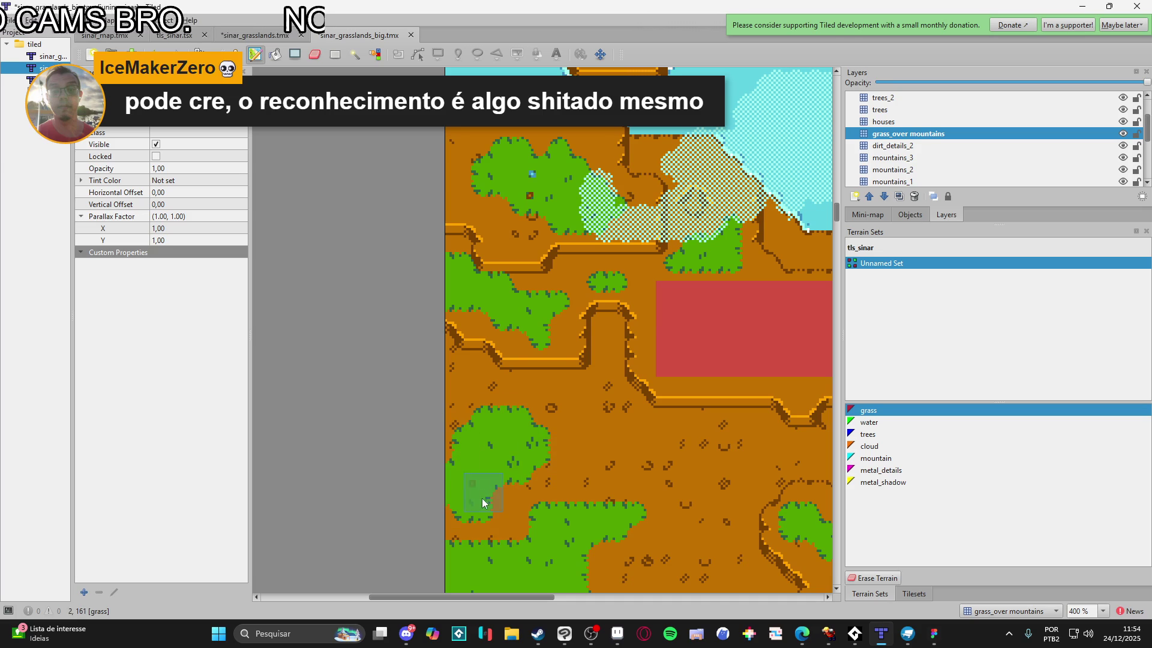
pyautogui.moveTo(579, 442)
pyautogui.mouseDown()
pyautogui.moveTo(535, 463)
pyautogui.moveTo(522, 418)
pyautogui.mouseUp()
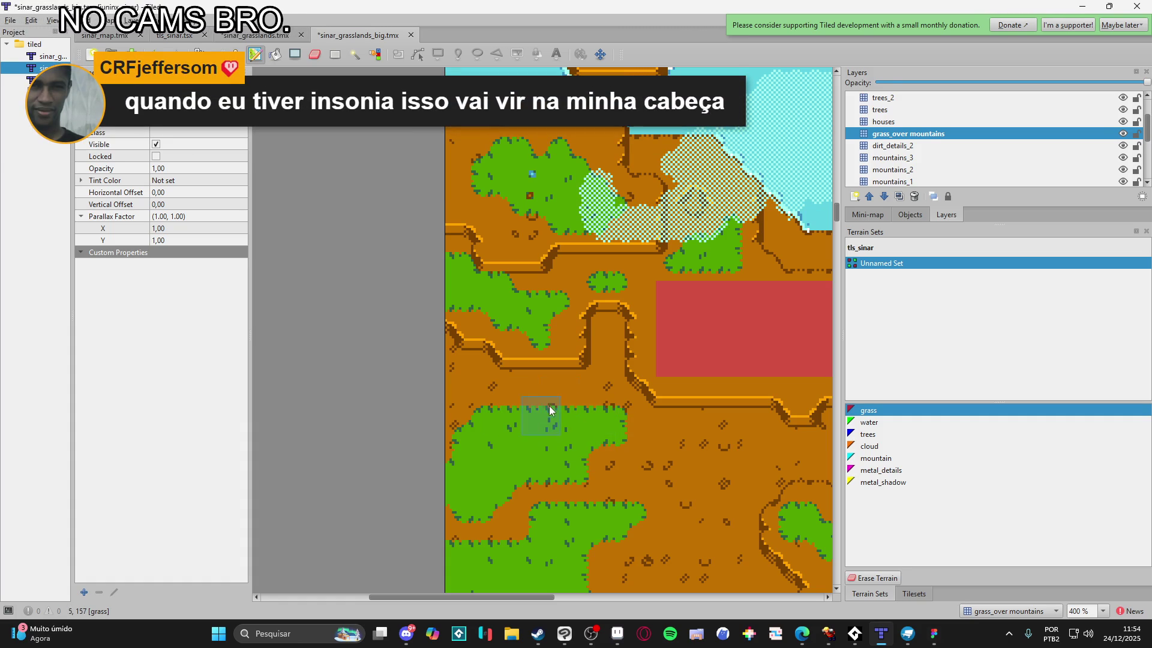
# Re-pick the grass terrain by sampling it from the map with right-clicks
pyautogui.scroll(-2, 528, 406)
pyautogui.scroll(1, 600, 463)
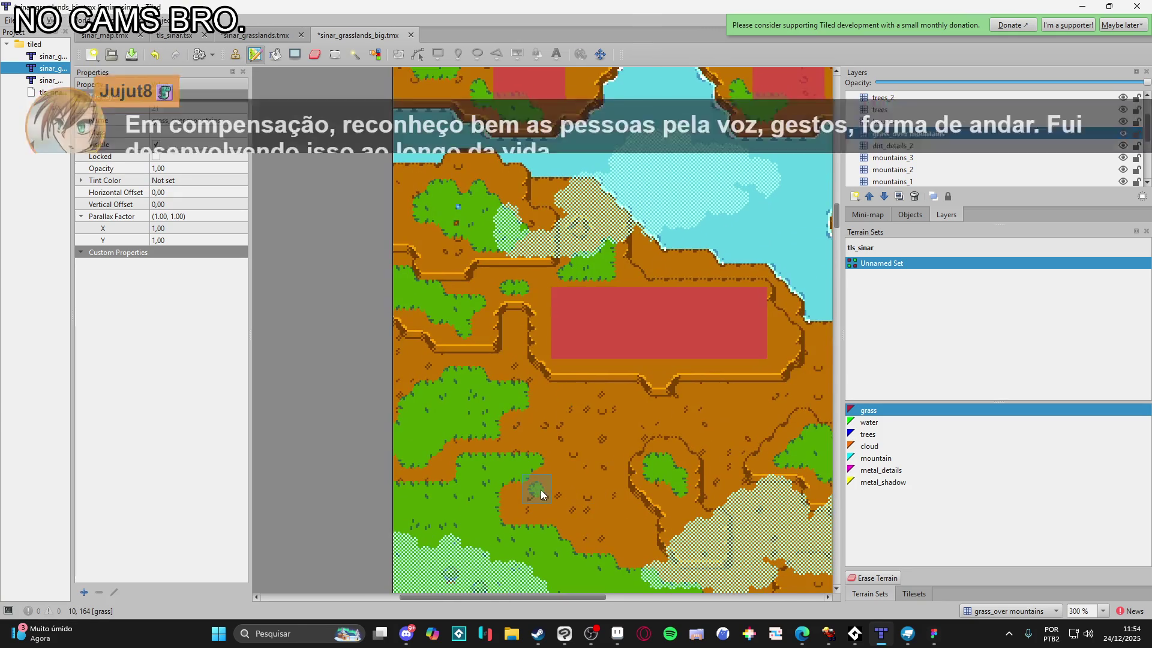
pyautogui.moveTo(549, 492); pyautogui.dragTo(534, 494)
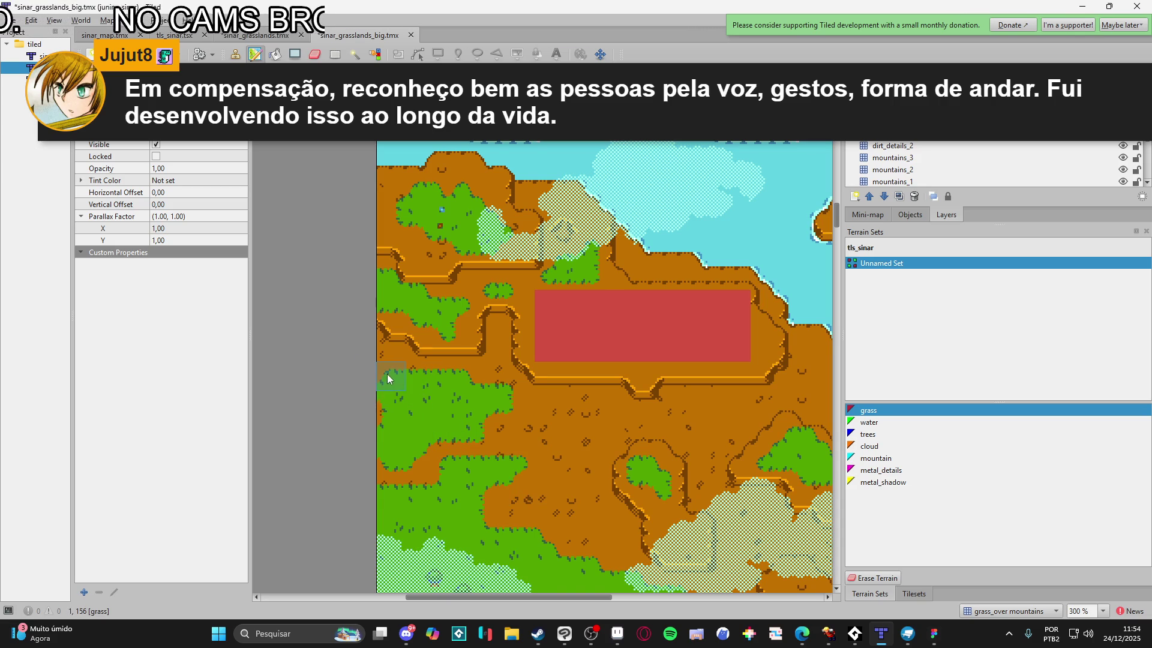
pyautogui.rightClick(390, 430)
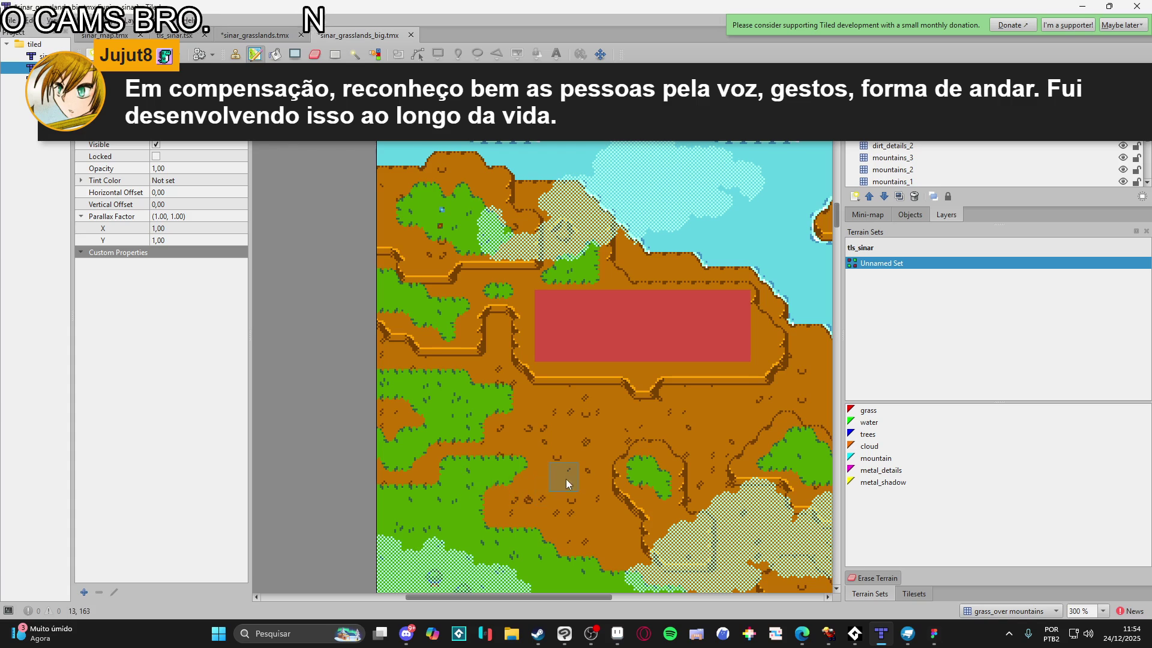
pyautogui.rightClick(520, 412)
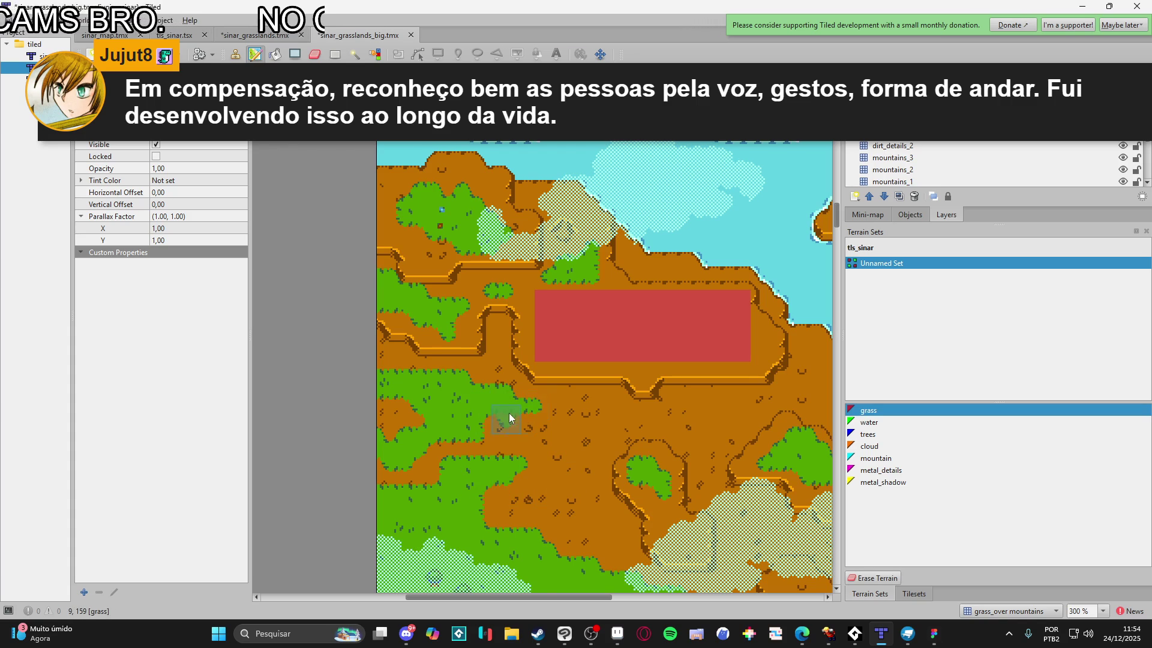
# Paint a new vertical grass strip on the central dirt below the long red block
pyautogui.hscroll(1, 604, 474)
pyautogui.hscroll(4, 807, 444)
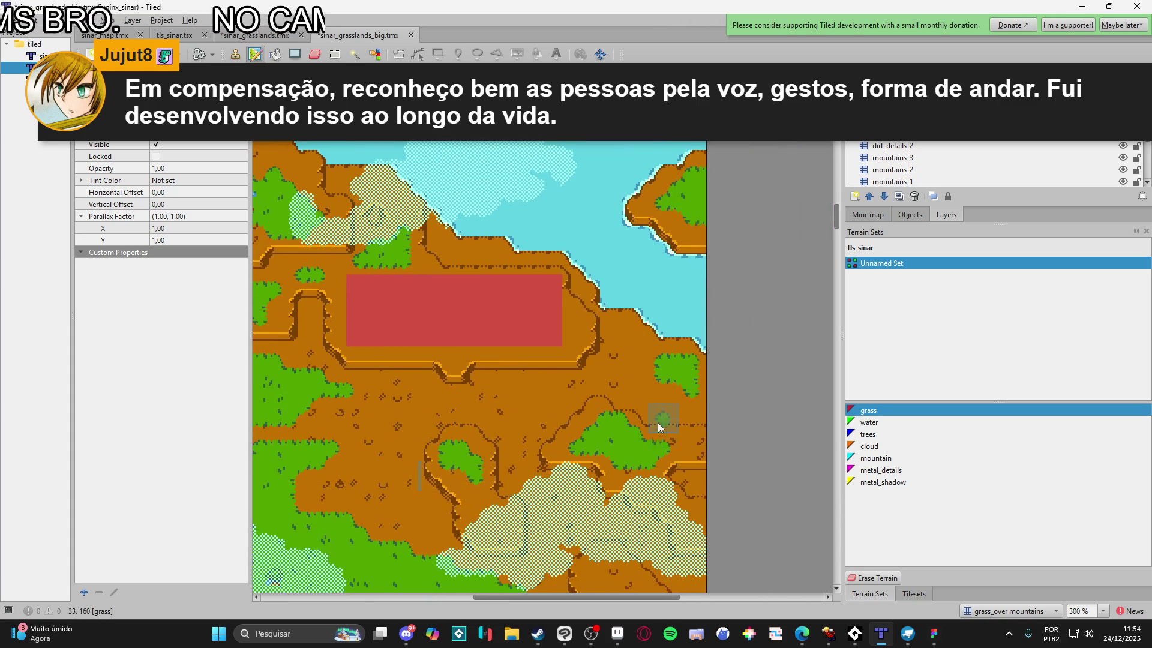
pyautogui.hscroll(-3, 558, 404)
pyautogui.moveTo(637, 410)
pyautogui.mouseDown()
pyautogui.moveTo(620, 406)
pyautogui.moveTo(659, 398)
pyautogui.mouseUp()
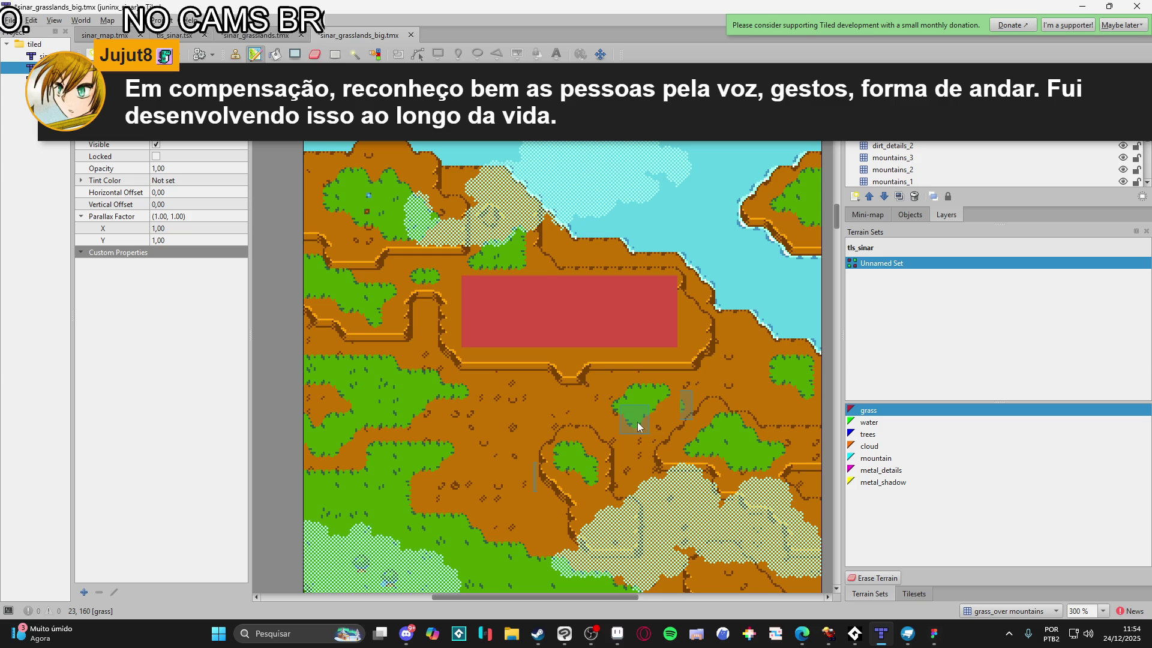
pyautogui.scroll(-3, 619, 441)
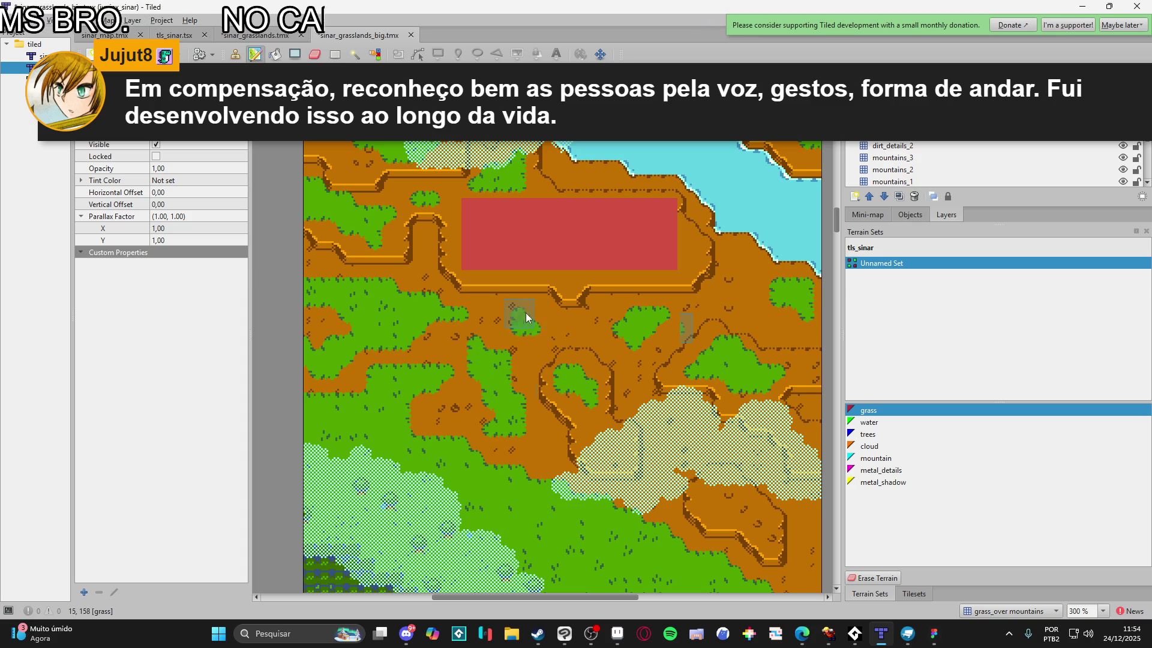
# Paint a small grass patch on the dirt beside the clouds
pyautogui.scroll(-1, 557, 339)
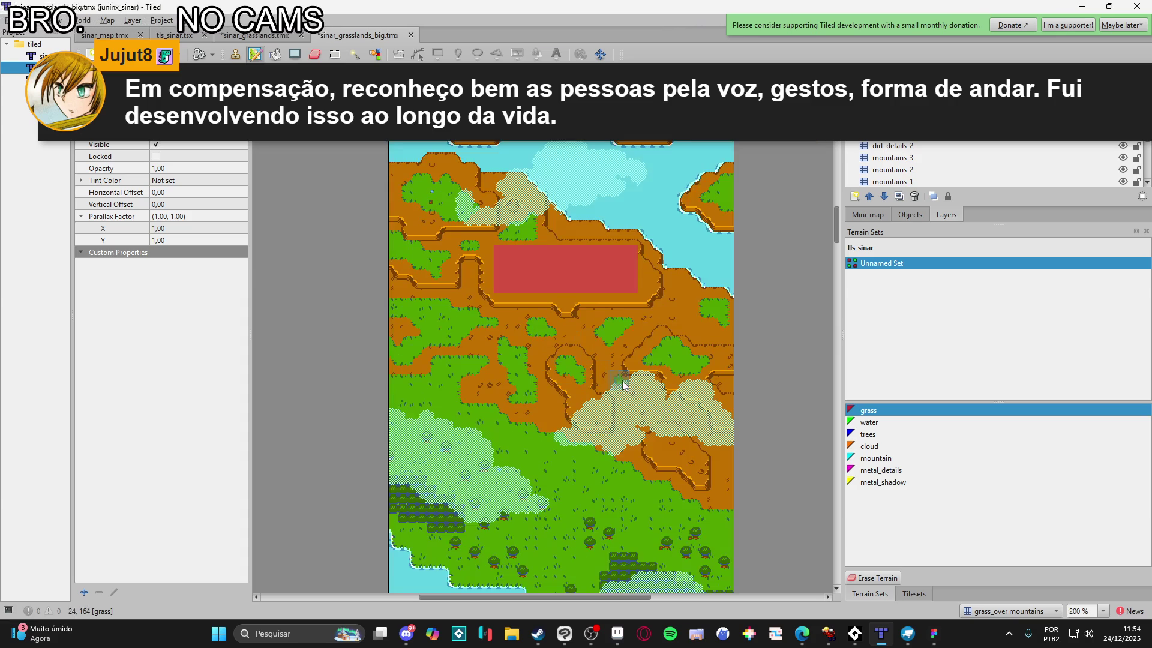
pyautogui.scroll(-1, 624, 384)
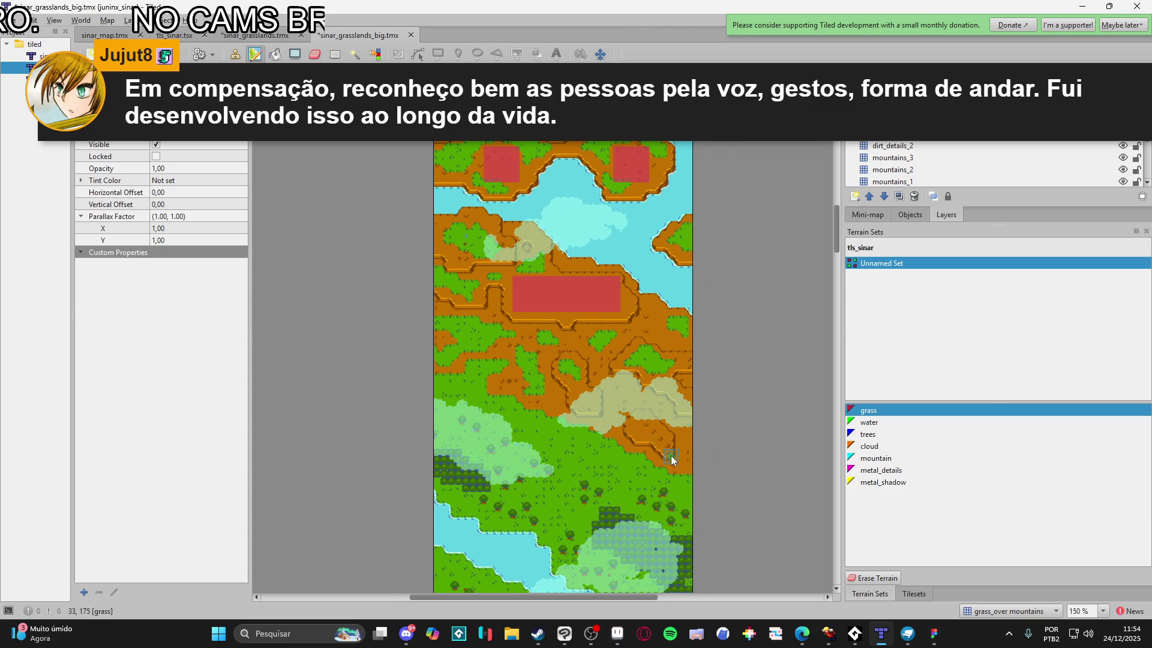
pyautogui.scroll(3, 650, 437)
pyautogui.click(649, 427)
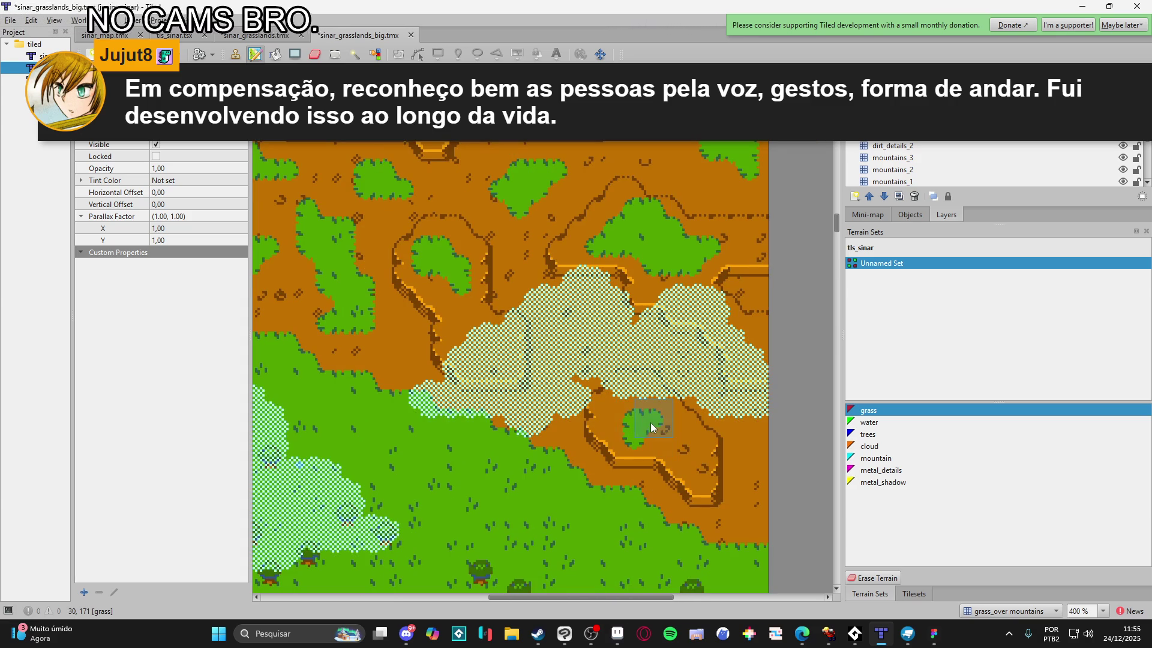
# Paint grass over the dirt beside the river and extend it further right
pyautogui.scroll(-2, 671, 445)
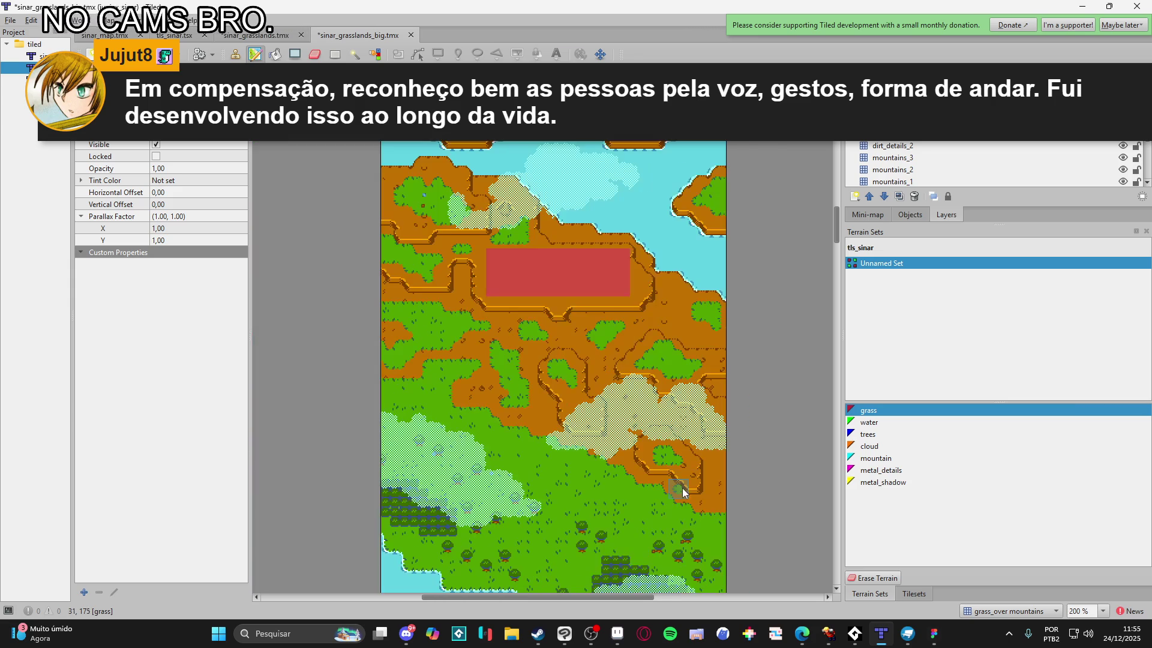
pyautogui.scroll(1, 607, 423)
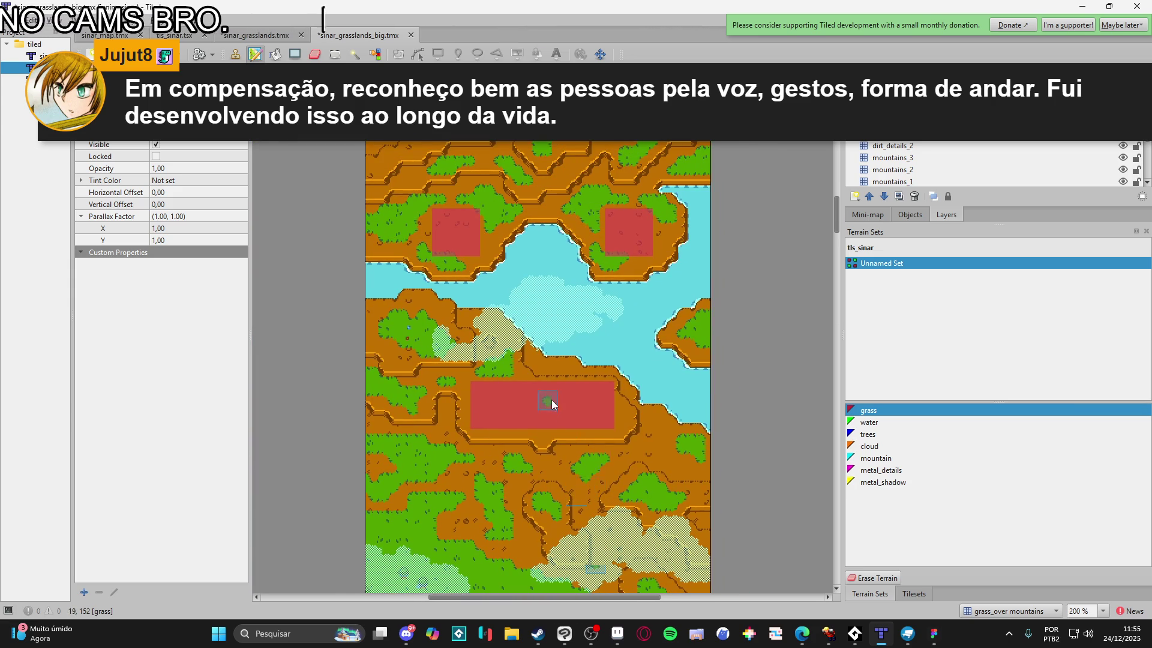
pyautogui.scroll(3, 548, 398)
pyautogui.scroll(-1, 540, 527)
pyautogui.scroll(-5, 582, 477)
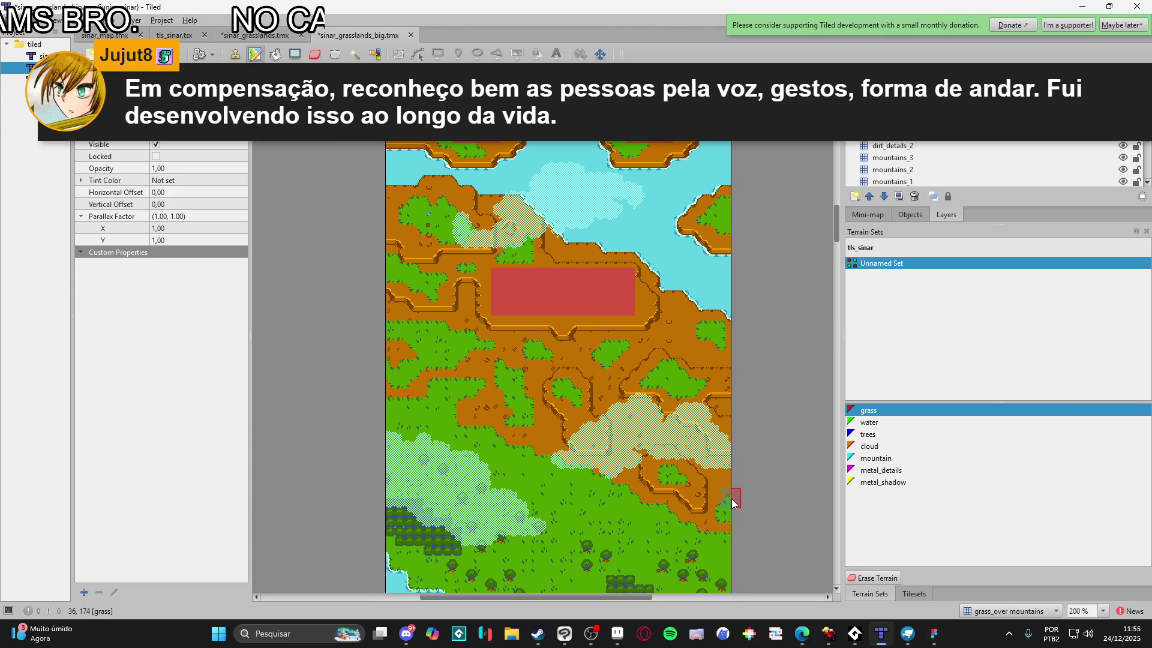
pyautogui.scroll(5, 612, 476)
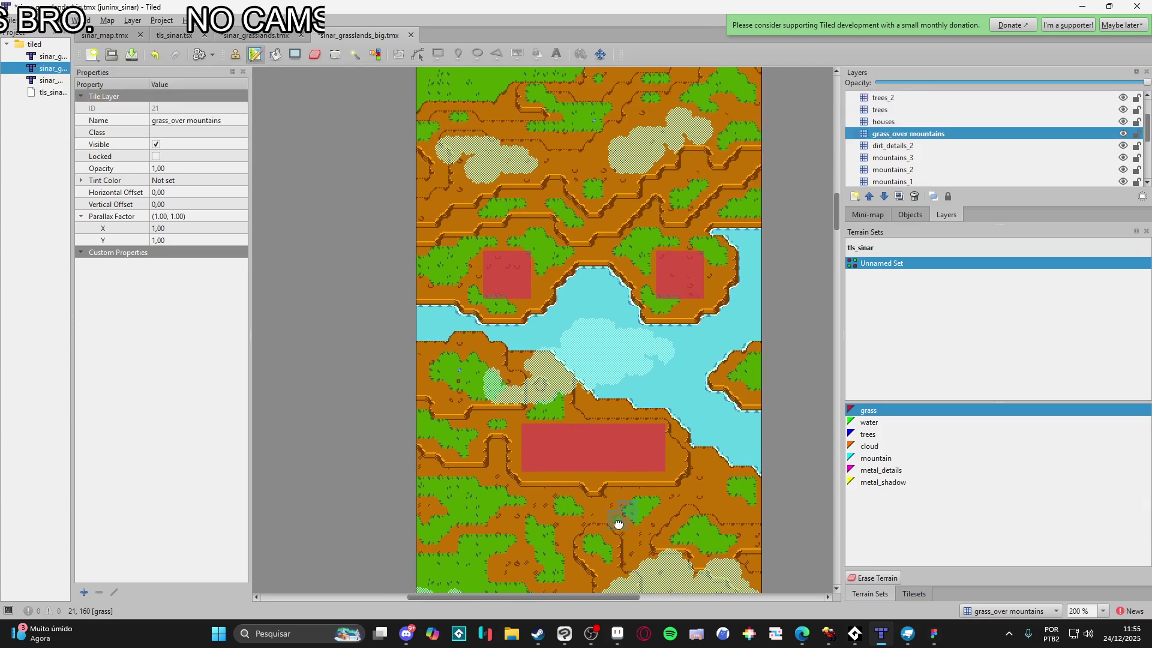
pyautogui.scroll(-4, 591, 333)
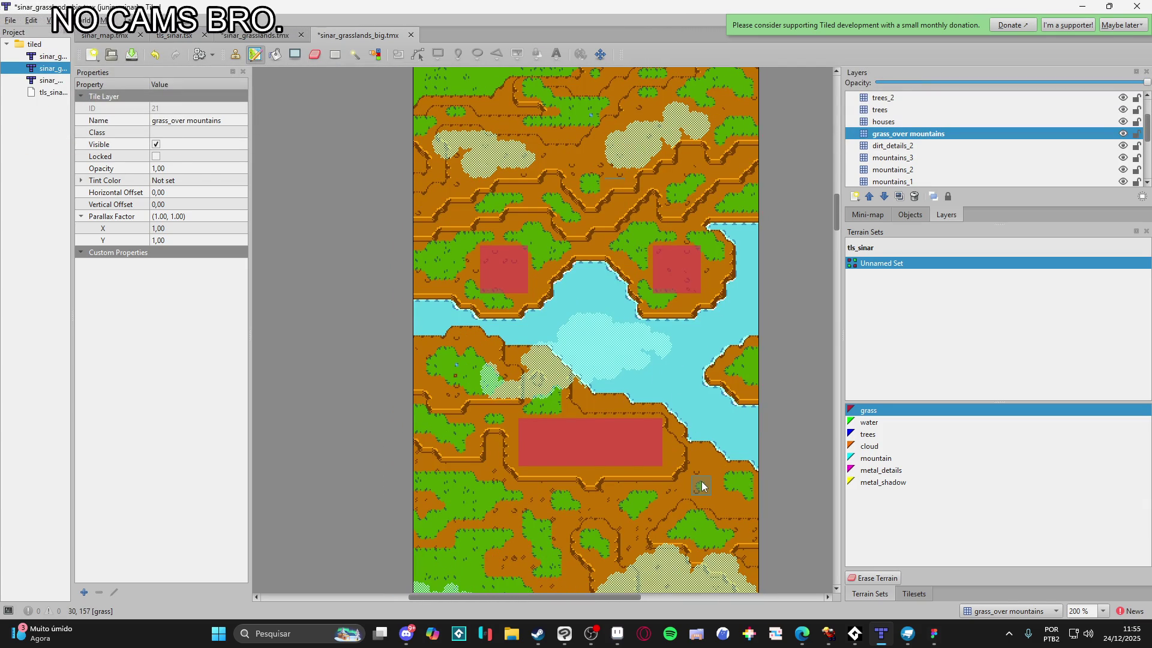
pyautogui.scroll(1, 703, 485)
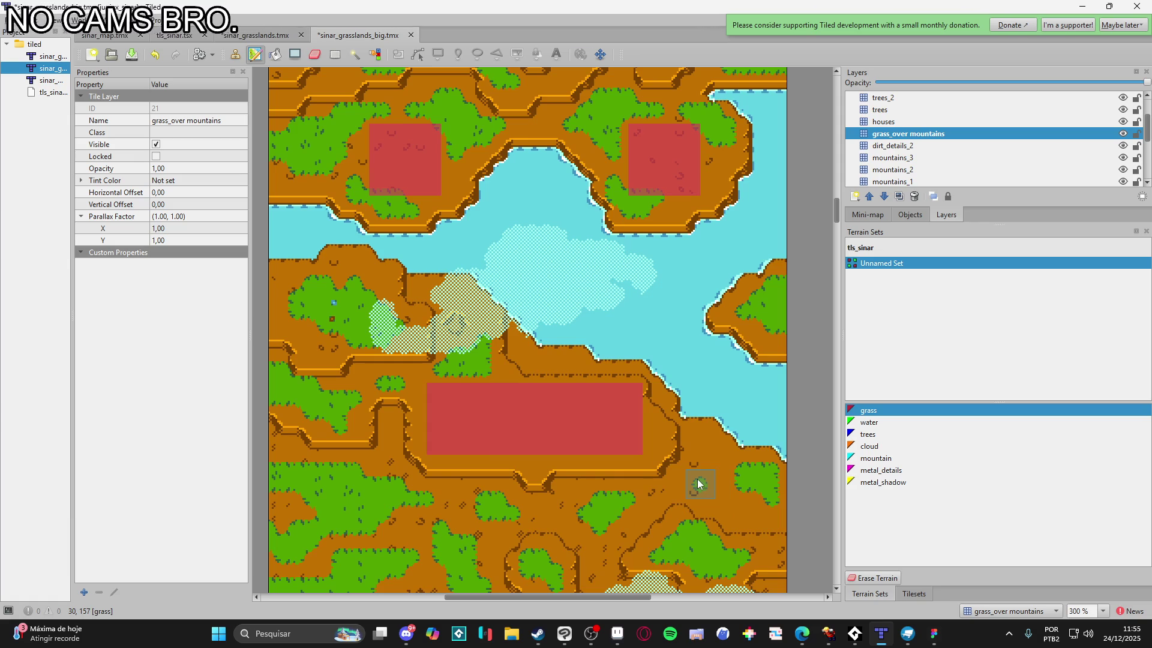
pyautogui.moveTo(707, 471); pyautogui.dragTo(716, 469)
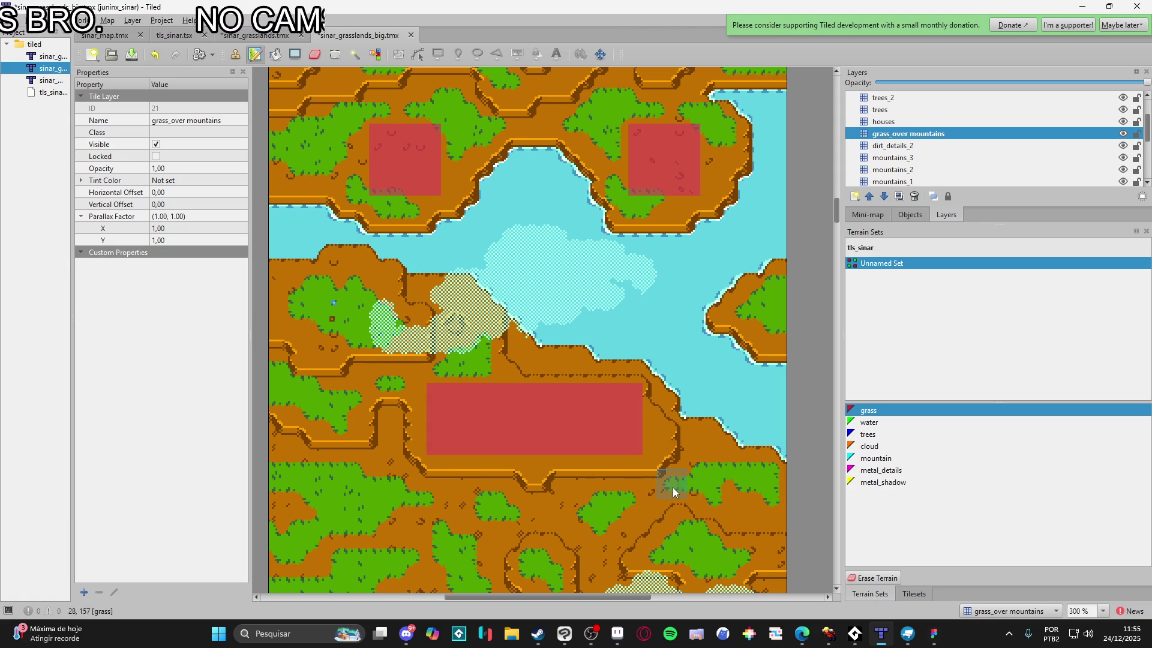
pyautogui.moveTo(673, 492); pyautogui.dragTo(710, 500)
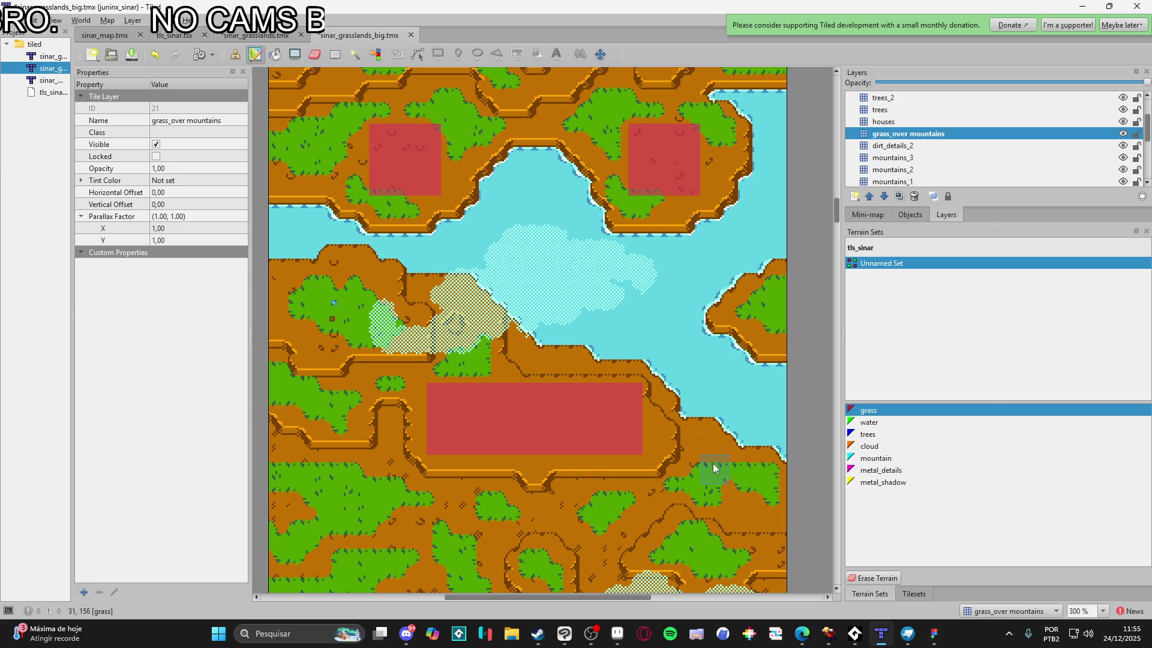
pyautogui.moveTo(741, 483); pyautogui.dragTo(568, 427)
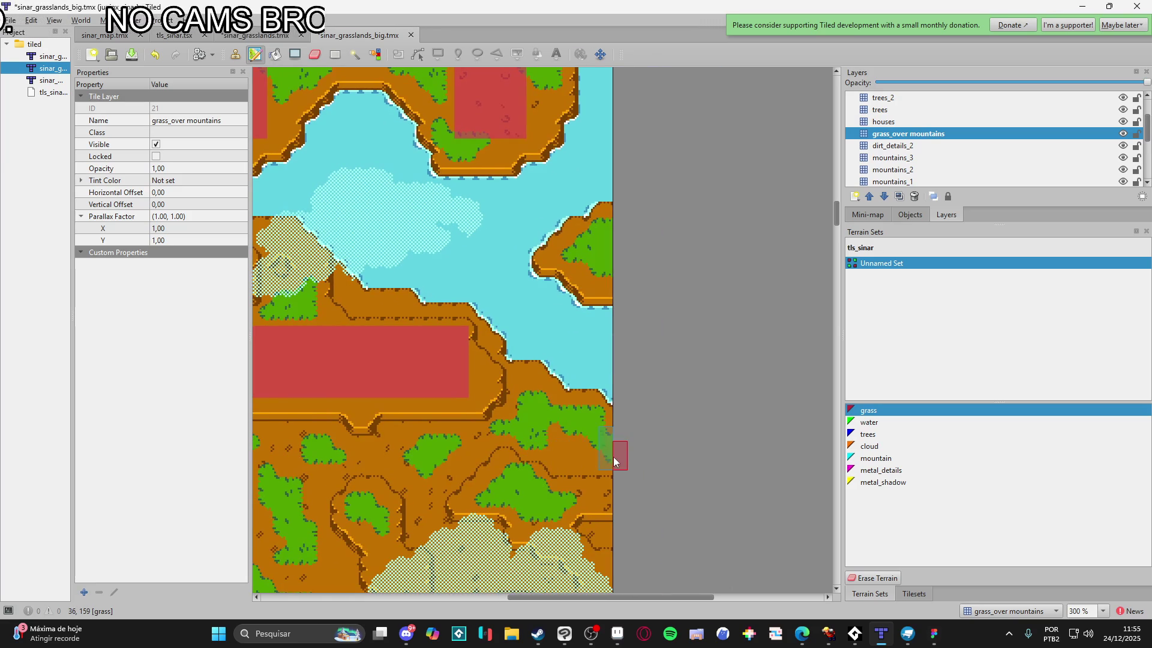
# Paint a grass spot on the dirt at the map's left edge
pyautogui.scroll(-1, 612, 485)
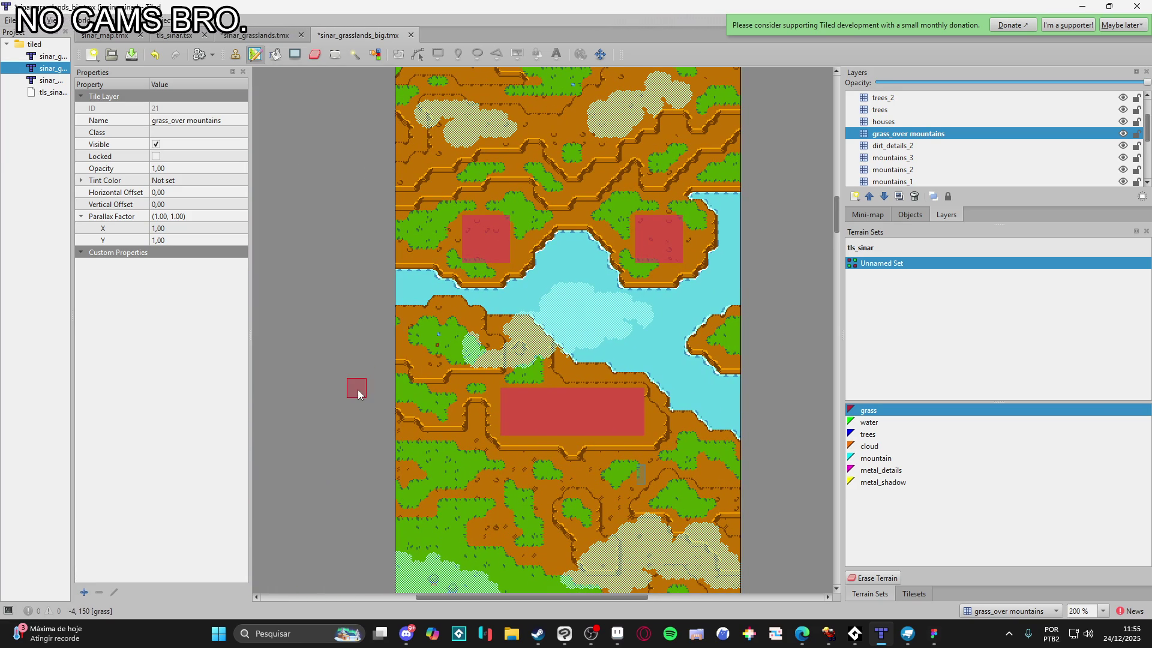
pyautogui.click(425, 401)
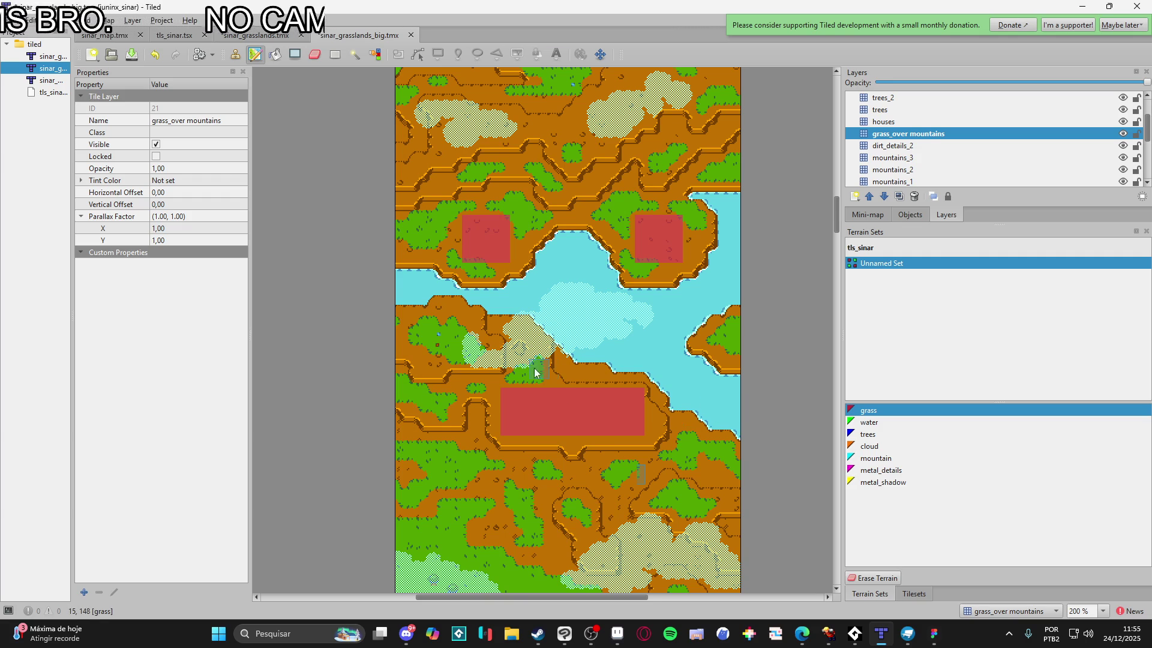
pyautogui.moveTo(532, 368); pyautogui.dragTo(522, 475)
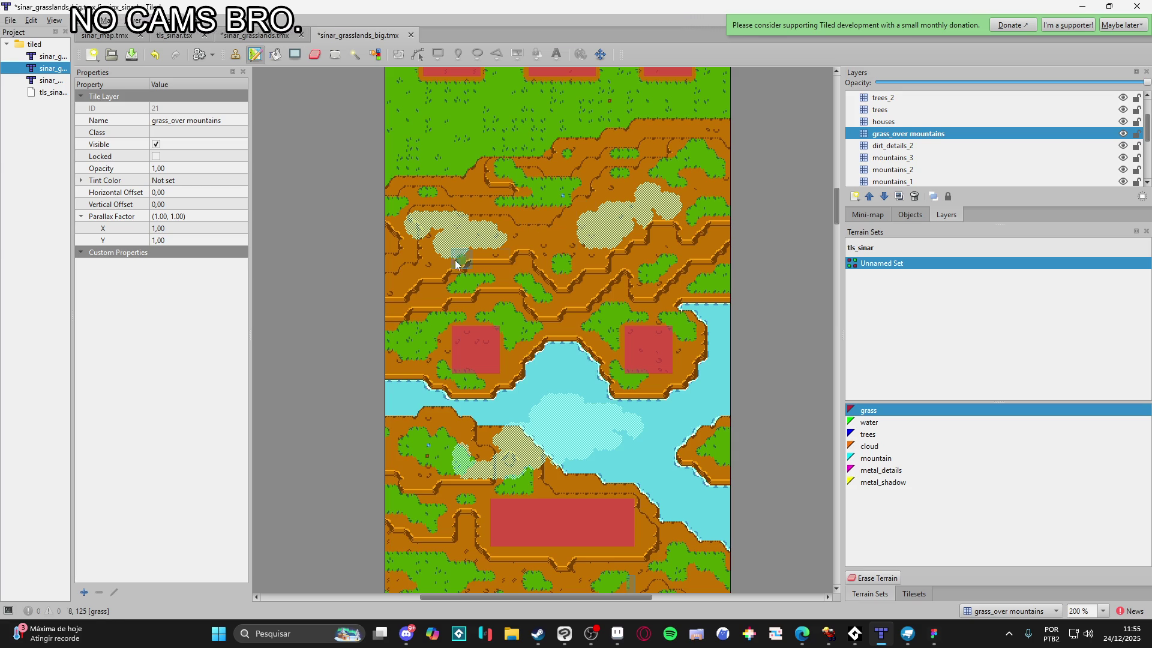
pyautogui.scroll(-3, 384, 409)
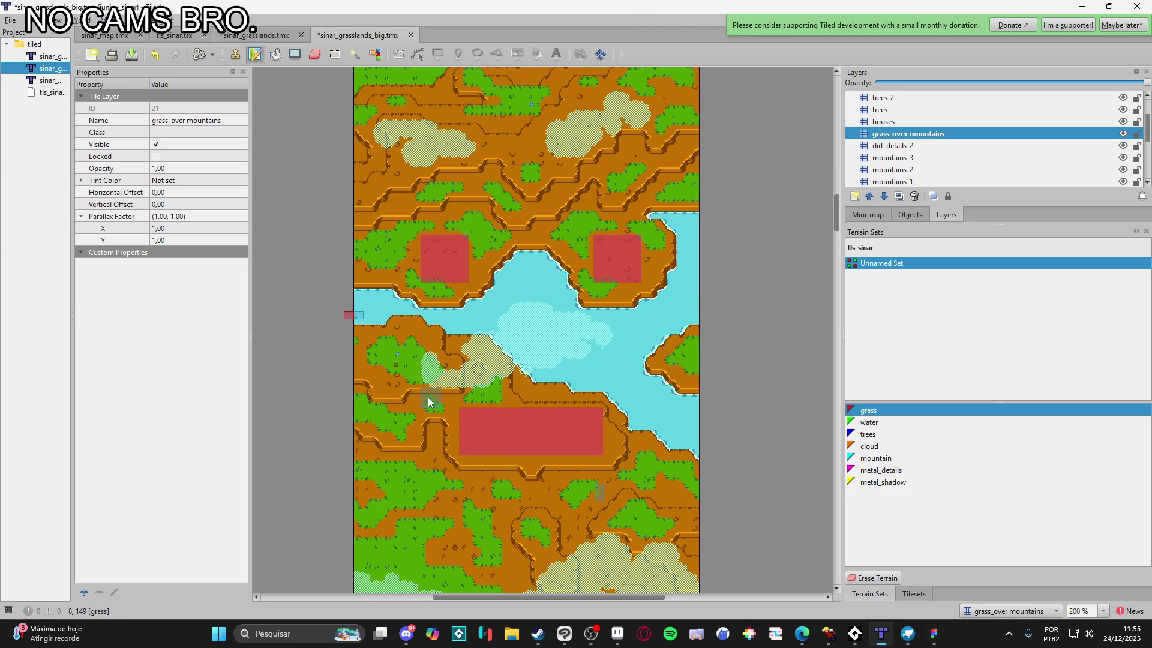
pyautogui.scroll(-3, 432, 399)
pyautogui.scroll(-2, 487, 383)
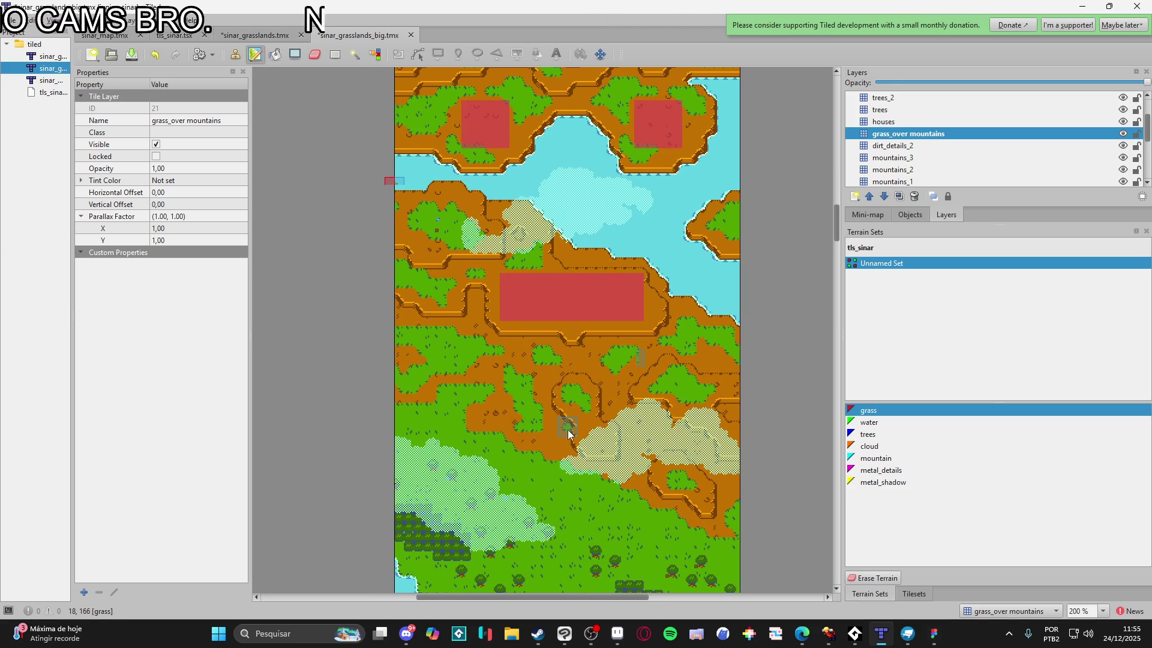
pyautogui.scroll(5, 552, 426)
pyautogui.keyDown('ctrl'); pyautogui.scroll(-1, 581, 424); pyautogui.keyUp('ctrl')
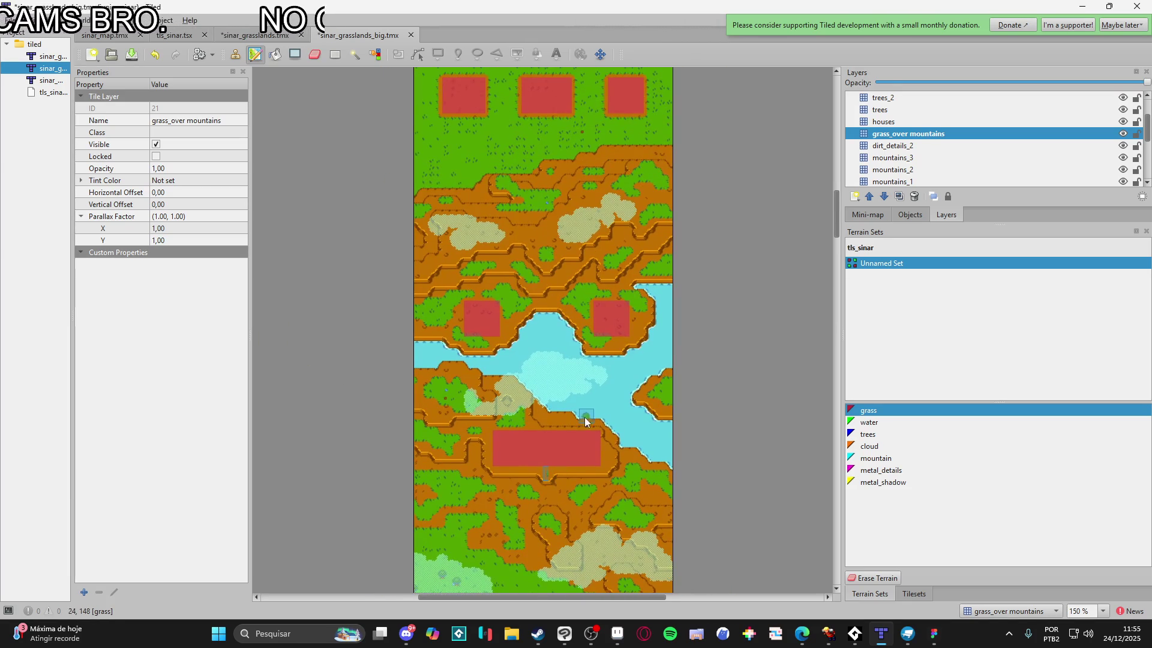
pyautogui.keyDown('ctrl'); pyautogui.scroll(1, 587, 423); pyautogui.keyUp('ctrl')
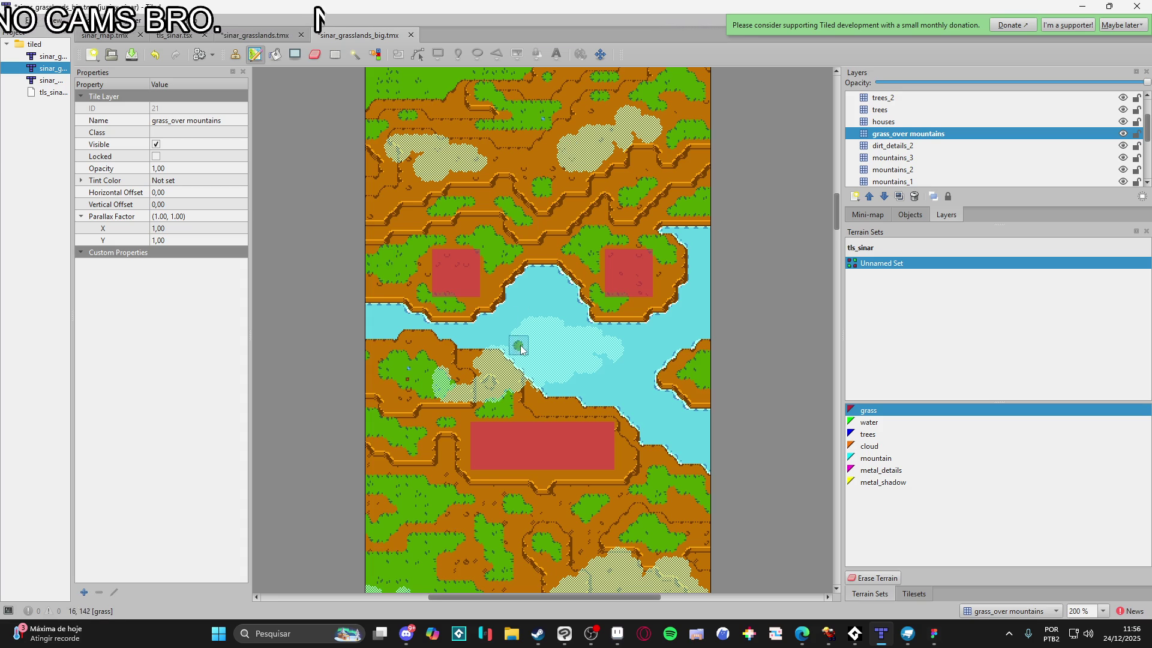
pyautogui.scroll(-3, 530, 373)
pyautogui.hscroll(1, 530, 373)
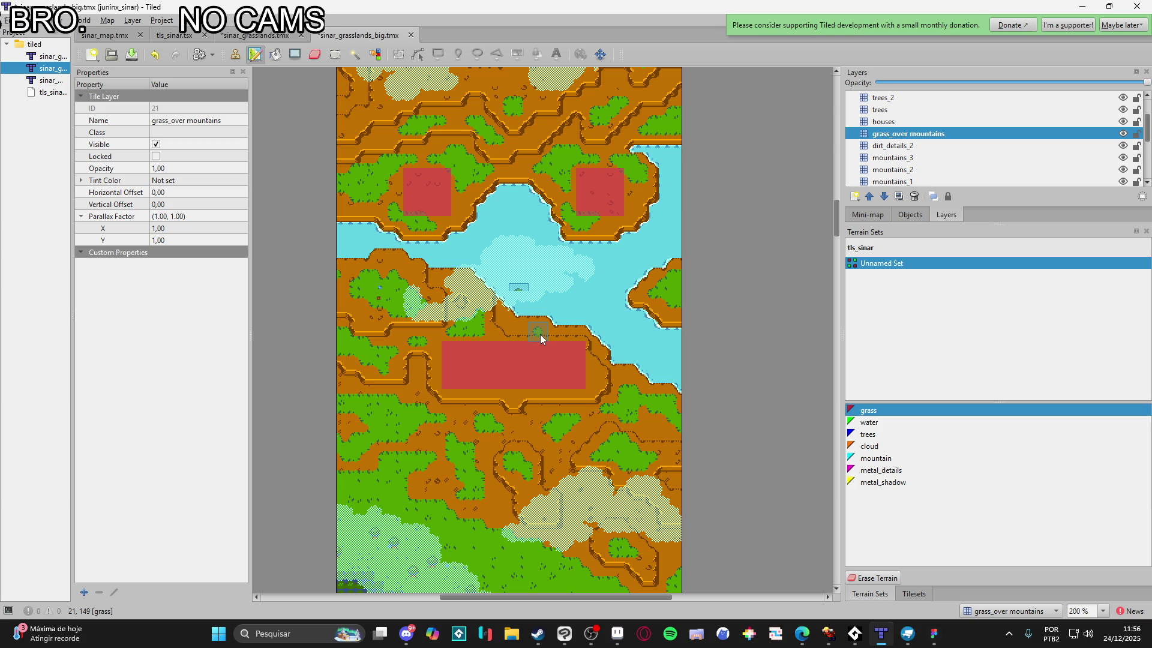
pyautogui.keyDown('ctrl'); pyautogui.scroll(-1, 544, 340); pyautogui.keyUp('ctrl')
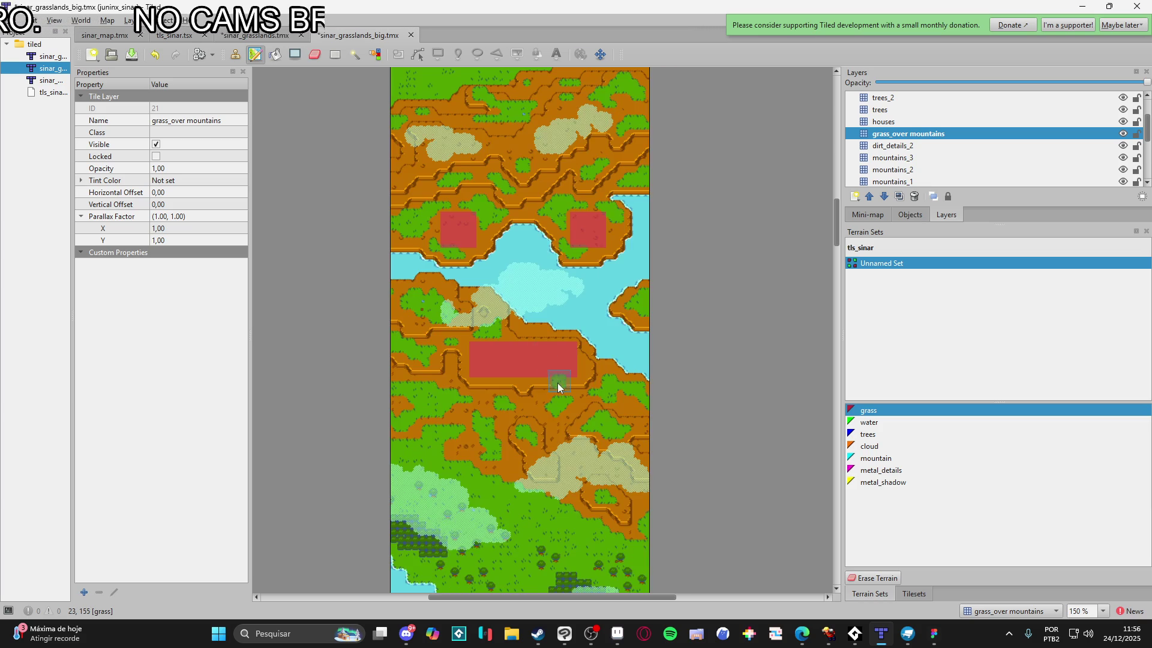
# Save the sinar_grasslands_big.tmx map
pyautogui.moveTo(579, 397)
pyautogui.mouseDown()
pyautogui.moveTo(599, 279)
pyautogui.moveTo(604, 360)
pyautogui.moveTo(559, 535)
pyautogui.moveTo(574, 401)
pyautogui.moveTo(563, 383)
pyautogui.moveTo(548, 528)
pyautogui.mouseUp()
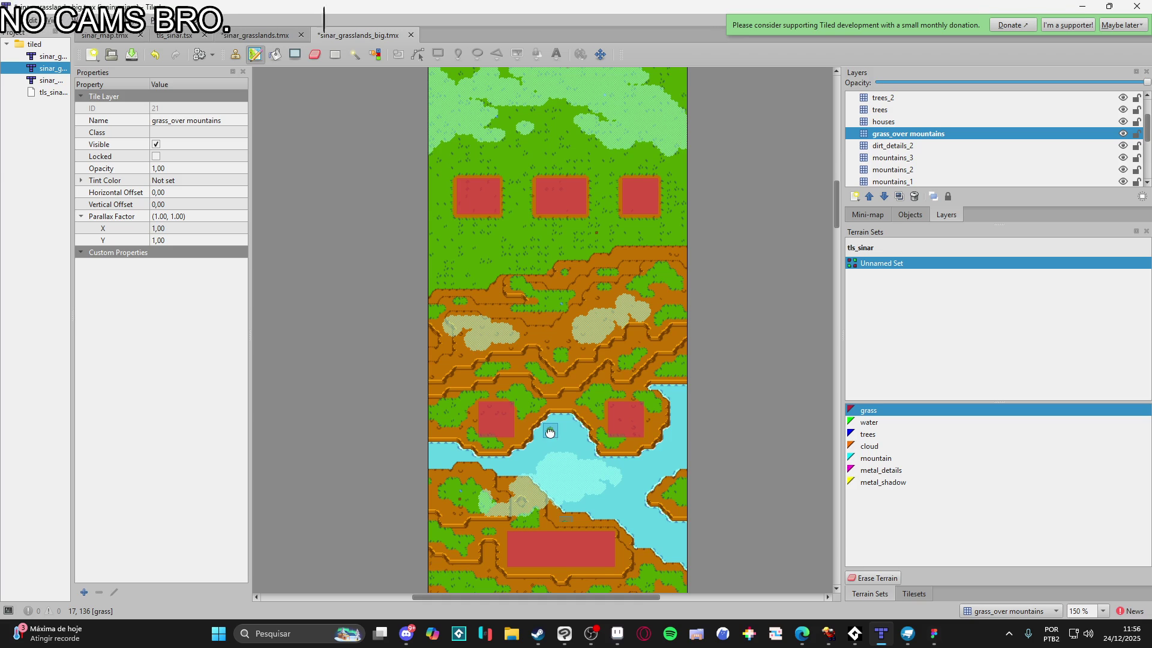
pyautogui.moveTo(550, 431)
pyautogui.mouseDown()
pyautogui.moveTo(575, 395)
pyautogui.moveTo(585, 243)
pyautogui.moveTo(576, 354)
pyautogui.mouseUp()
pyautogui.keyDown('ctrl'); pyautogui.scroll(1, 575, 380); pyautogui.keyUp('ctrl')
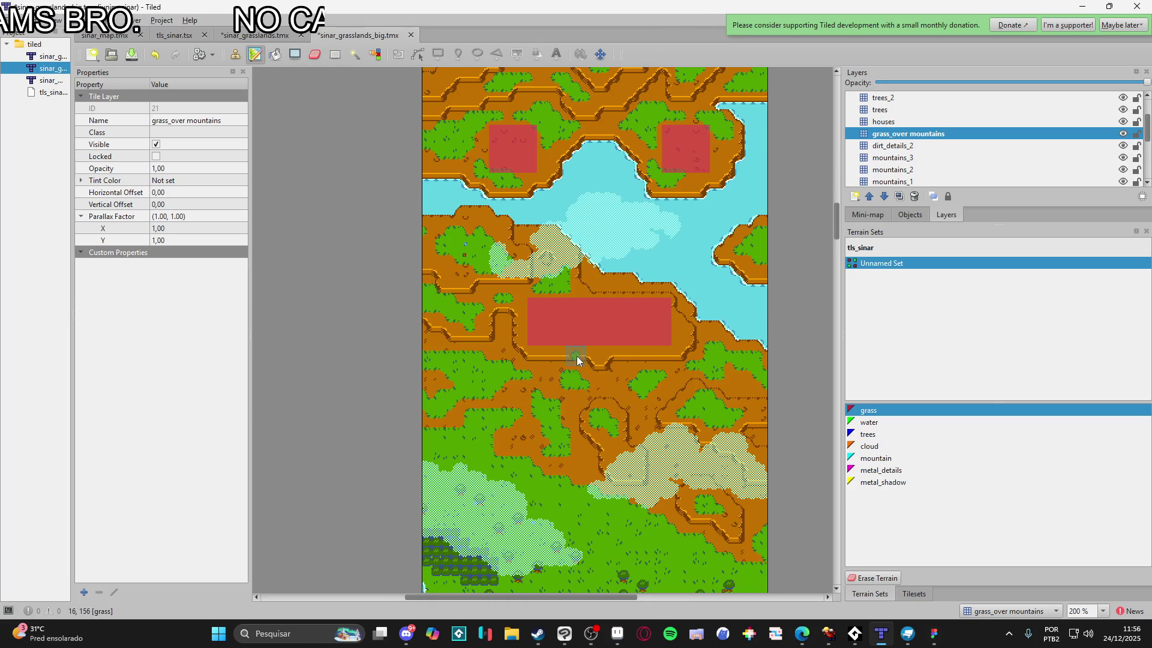
pyautogui.scroll(10, 577, 360)
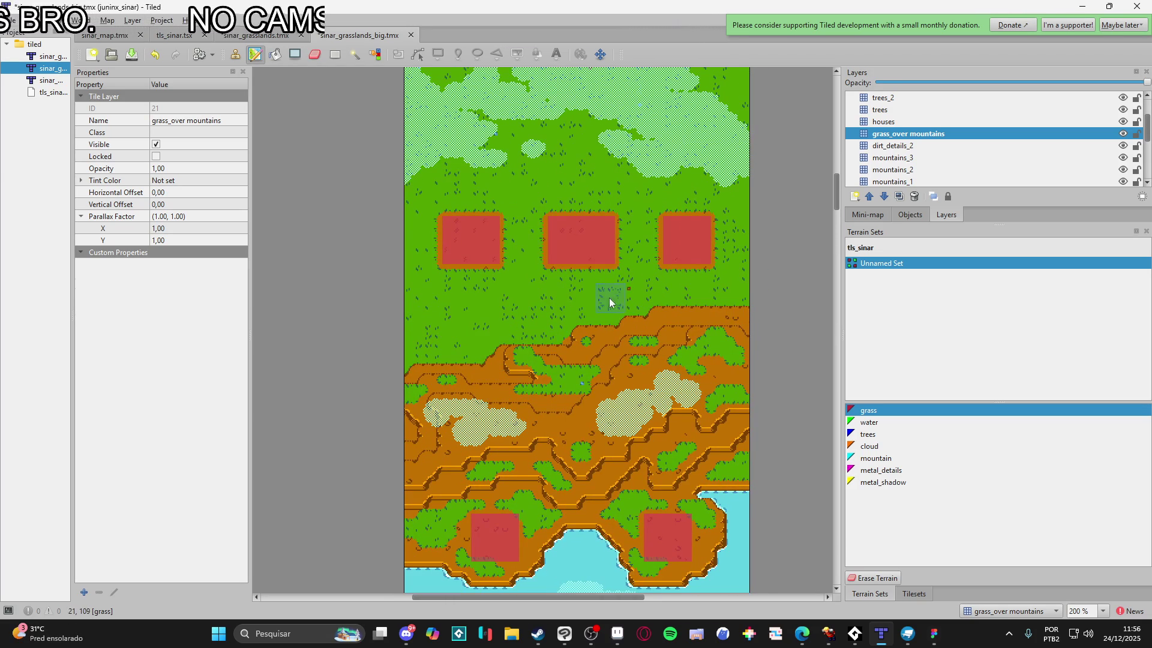
pyautogui.hotkey('ctrl', 's')
pyautogui.scroll(-15, 590, 372)
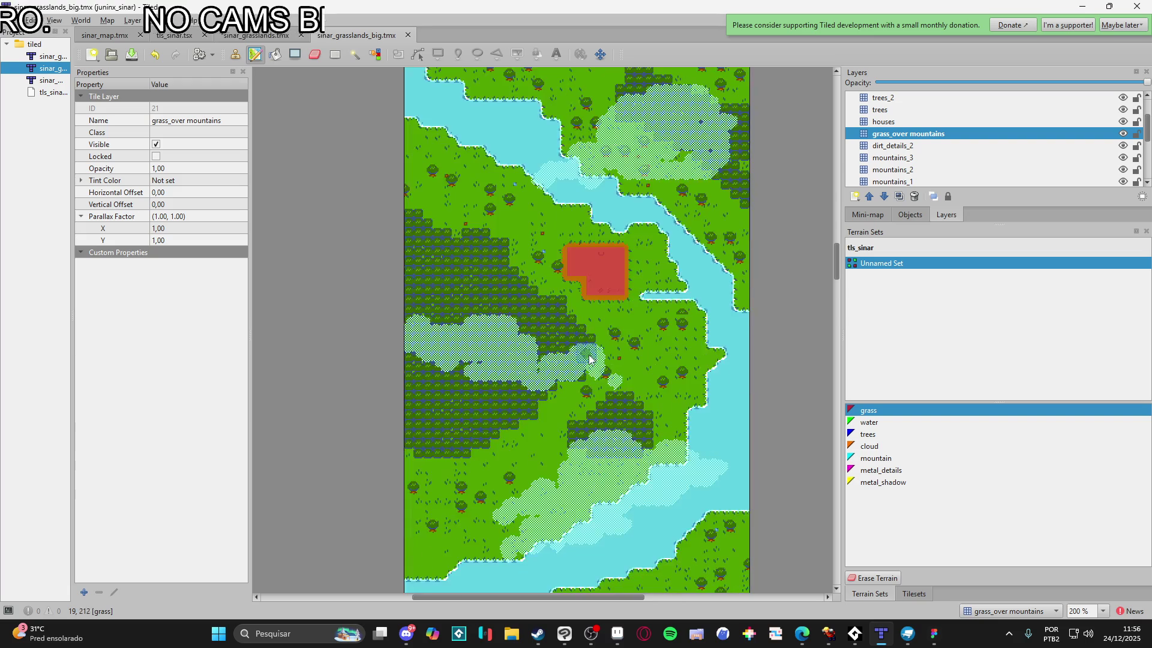
# Paint a small grass tuft on the narrow brown ridge near the trees at the mountain's foot
pyautogui.scroll(-5, 589, 356)
pyautogui.keyDown('ctrl'); pyautogui.scroll(1, 589, 356); pyautogui.keyUp('ctrl')
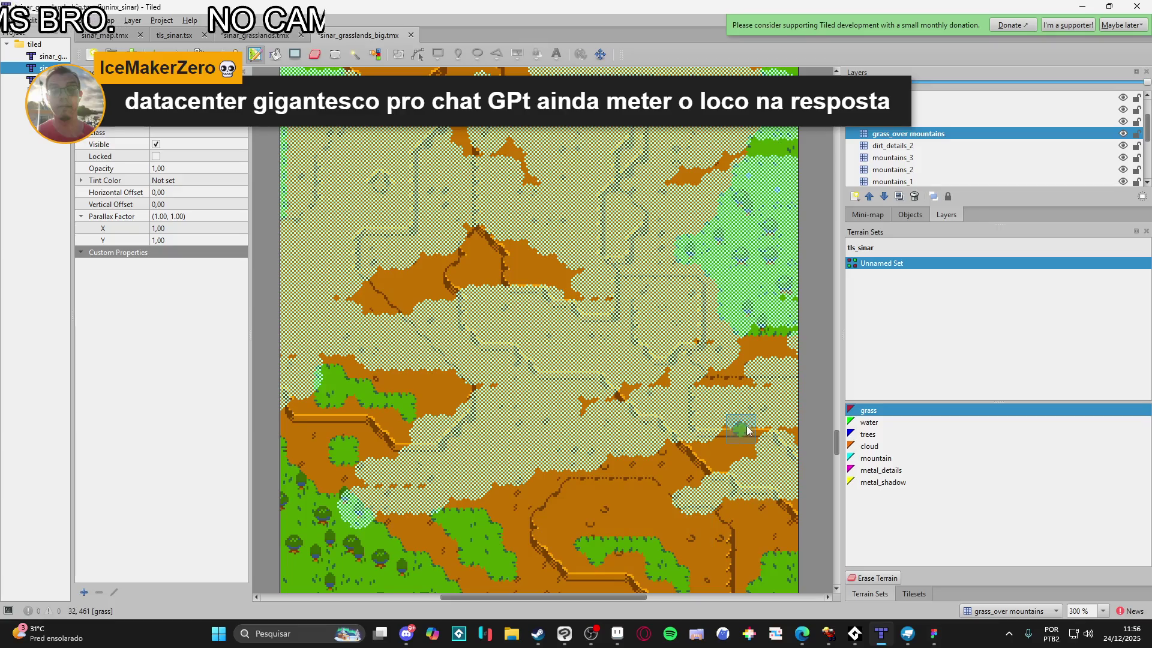
pyautogui.scroll(3, 720, 455)
pyautogui.hscroll(-2, 720, 454)
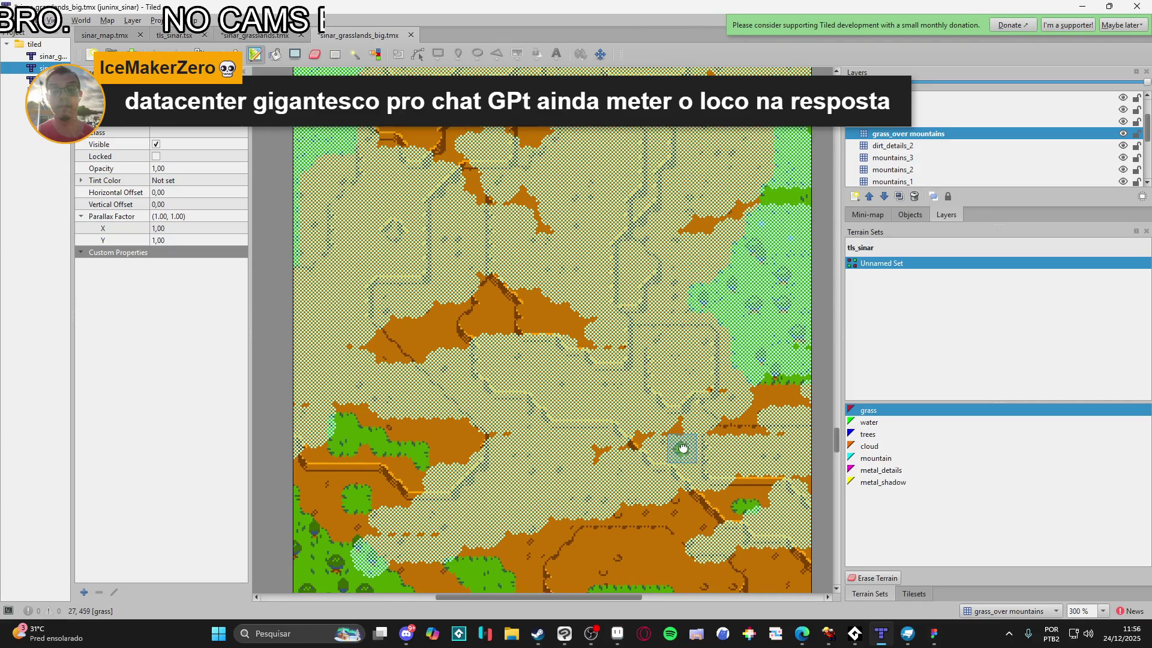
pyautogui.keyDown('ctrl'); pyautogui.scroll(-1, 717, 457); pyautogui.keyUp('ctrl')
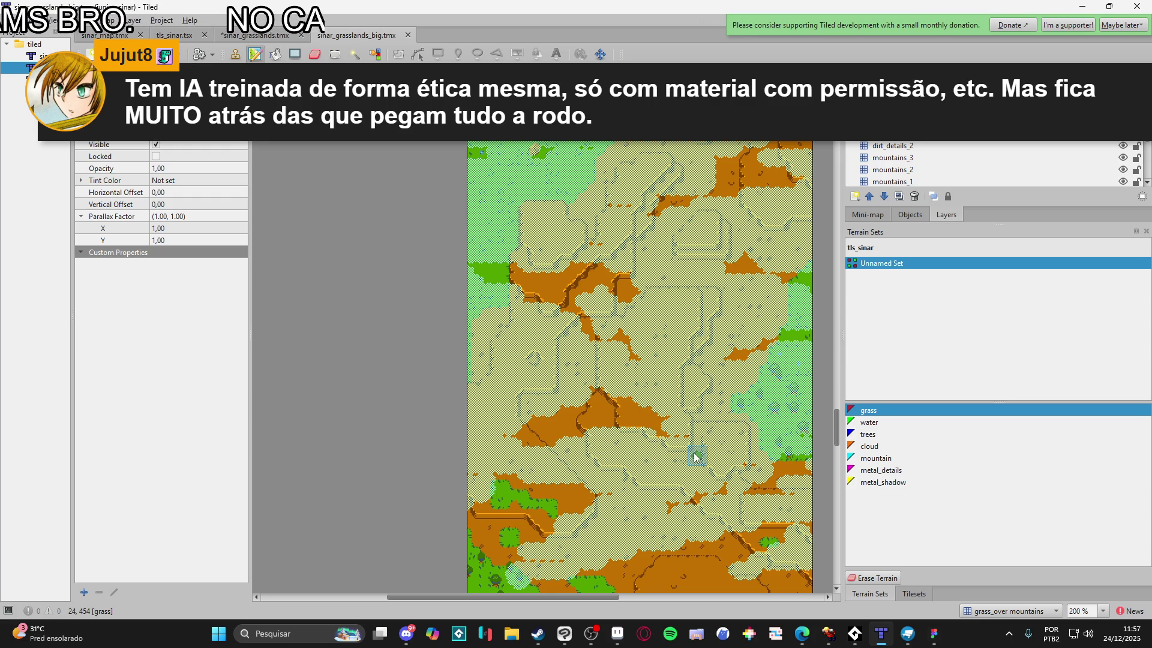
pyautogui.scroll(-5, 695, 458)
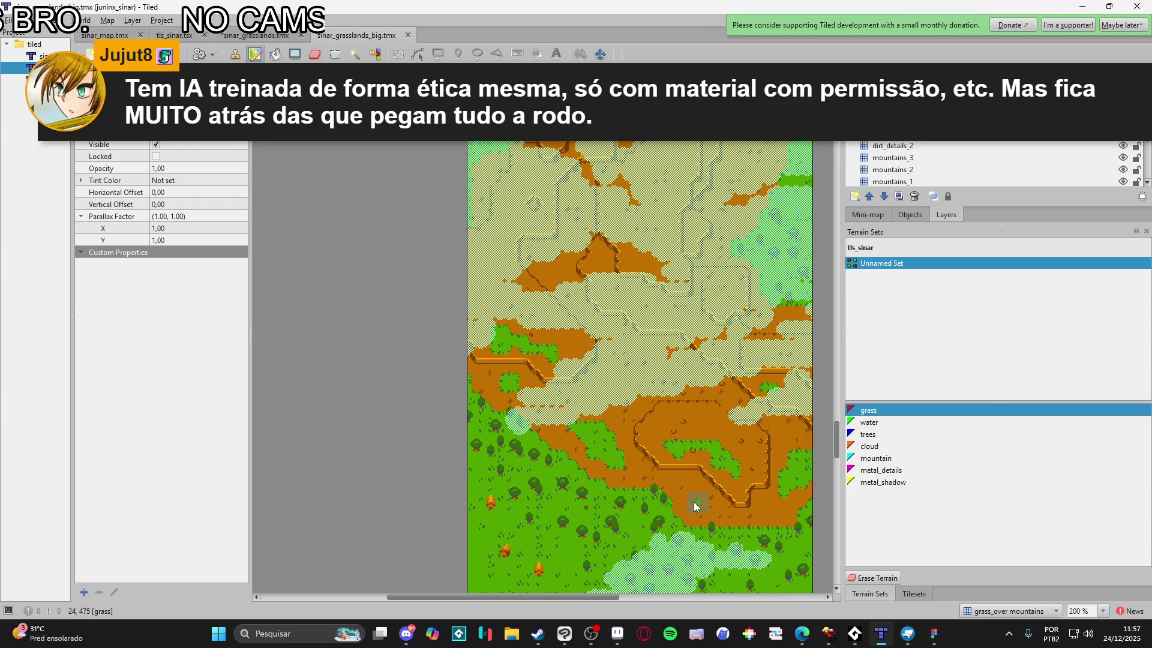
pyautogui.keyDown('ctrl'); pyautogui.scroll(2, 693, 552); pyautogui.keyUp('ctrl')
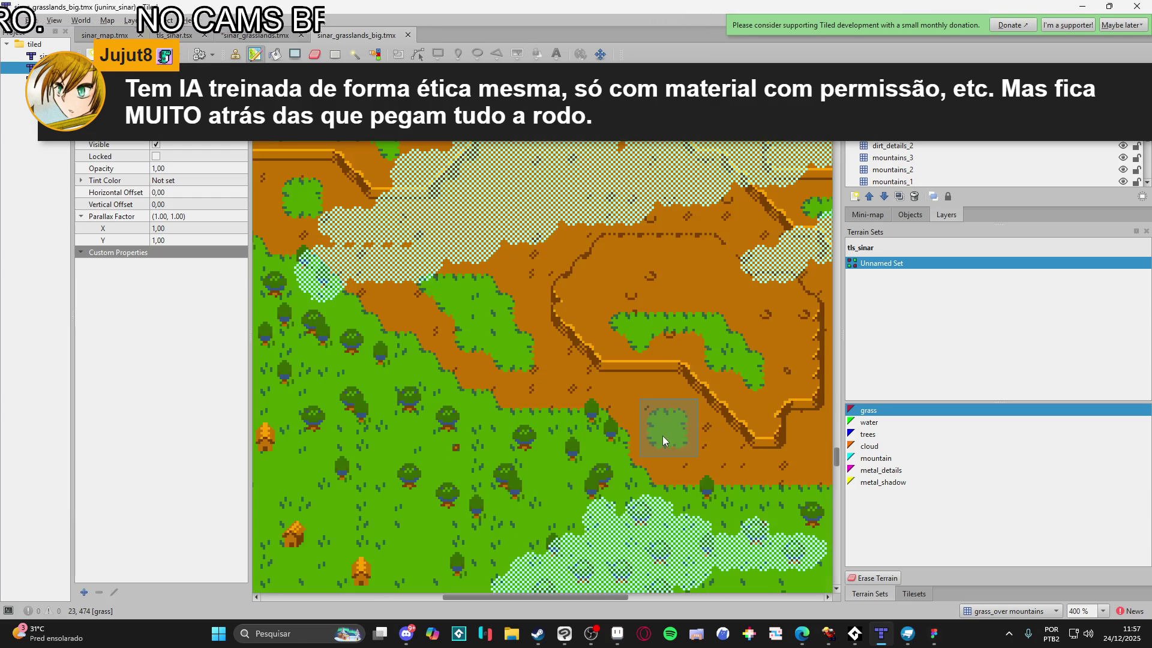
pyautogui.moveTo(664, 440); pyautogui.dragTo(717, 465)
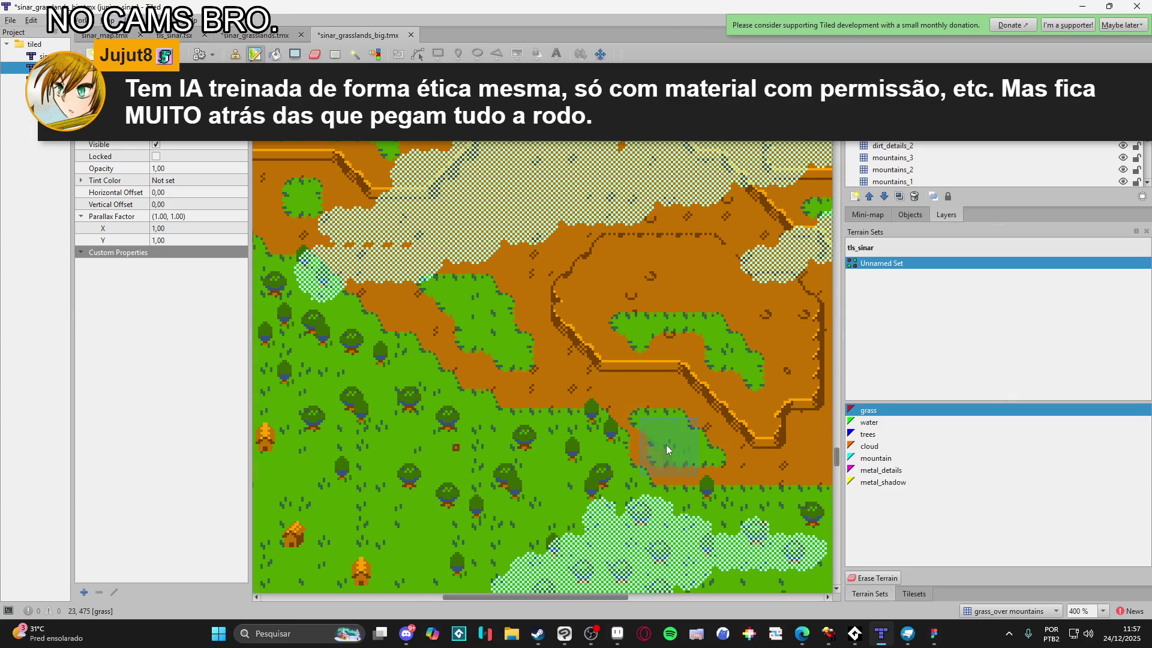
pyautogui.keyDown('ctrl'); pyautogui.scroll(-2, 627, 414); pyautogui.keyUp('ctrl')
pyautogui.keyDown('ctrl'); pyautogui.scroll(1, 622, 414); pyautogui.keyUp('ctrl')
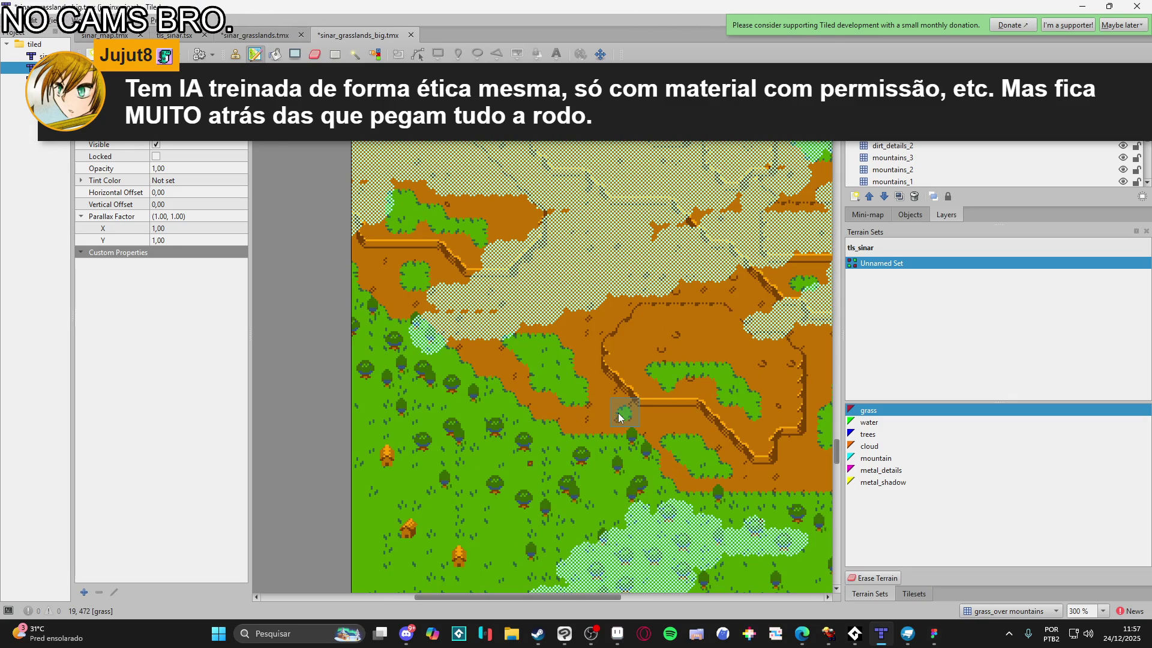
pyautogui.keyDown('ctrl'); pyautogui.scroll(-1, 639, 444); pyautogui.keyUp('ctrl')
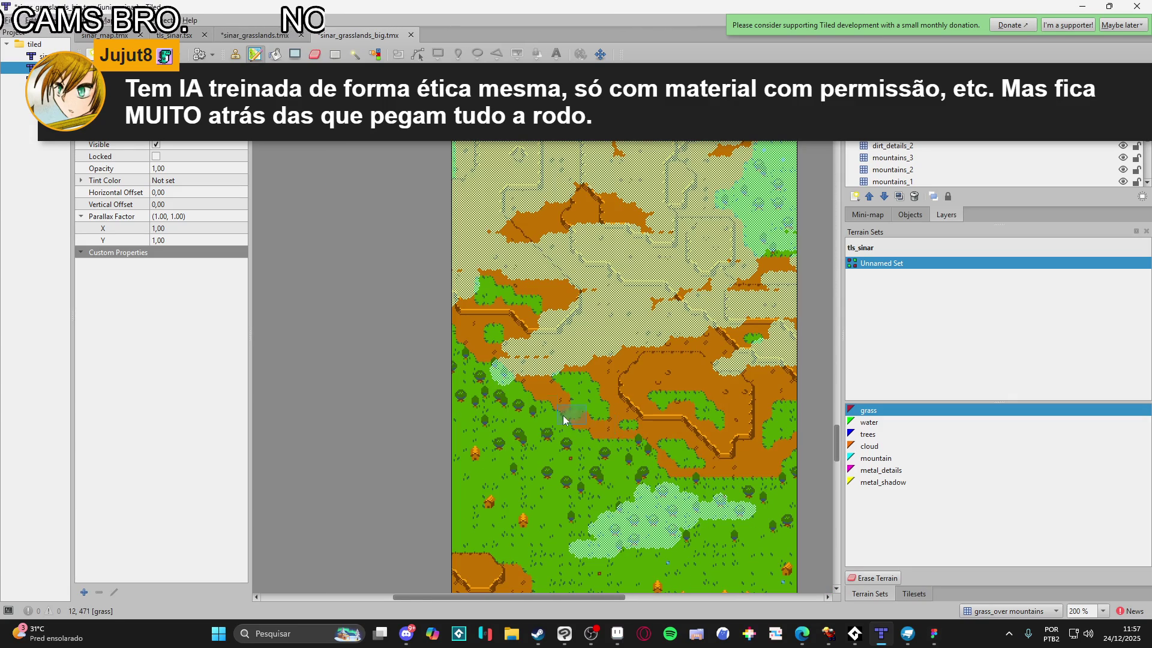
pyautogui.keyDown('ctrl'); pyautogui.scroll(3, 564, 420); pyautogui.keyUp('ctrl')
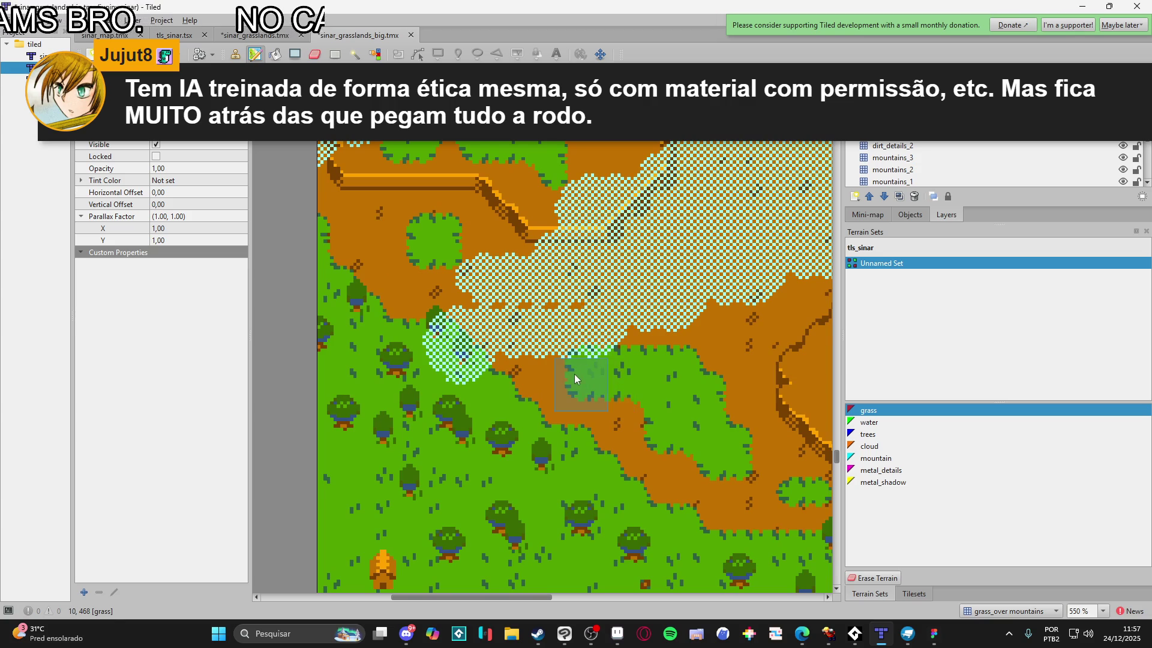
pyautogui.keyDown('ctrl'); pyautogui.scroll(-3, 564, 375); pyautogui.keyUp('ctrl')
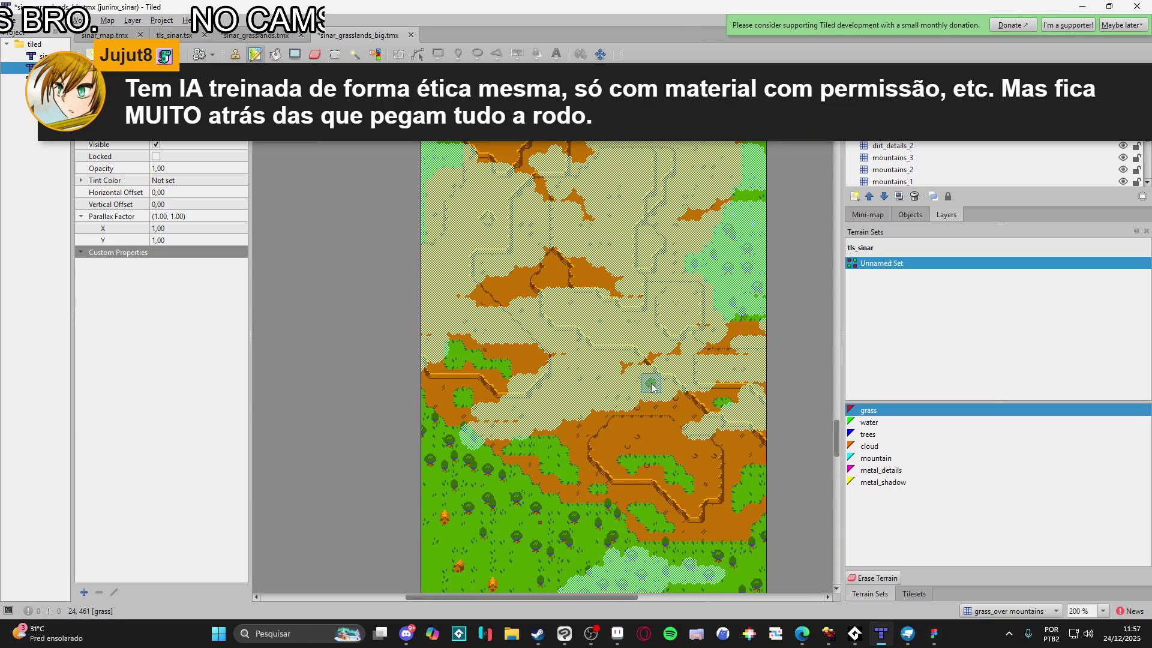
pyautogui.scroll(15, 652, 387)
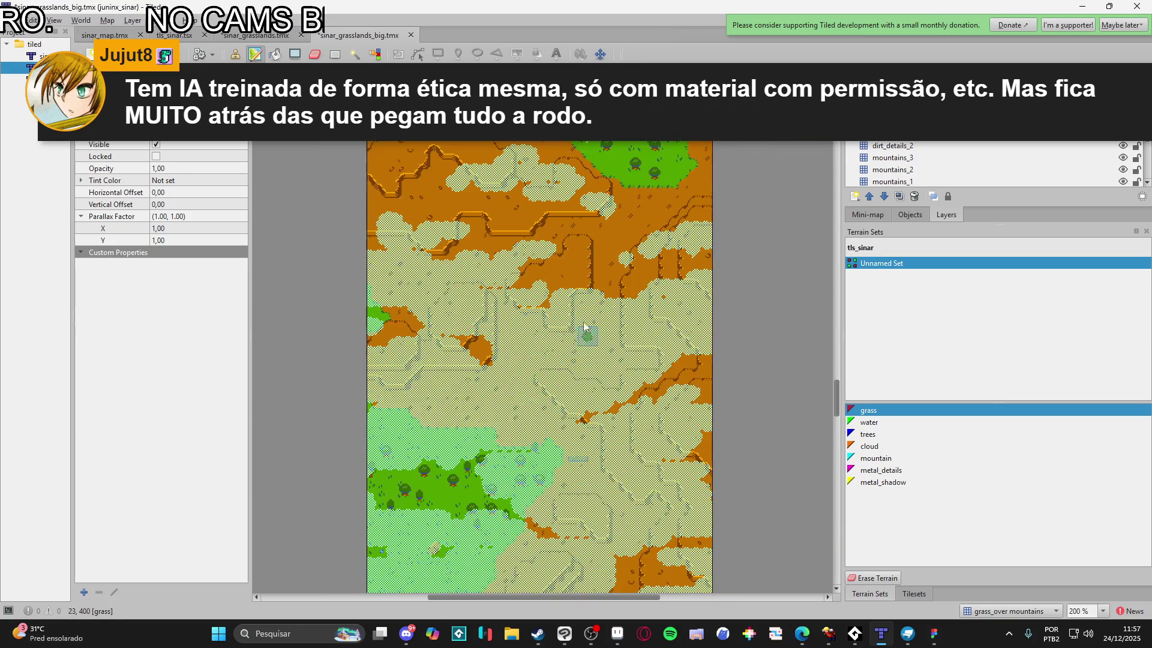
pyautogui.scroll(5, 560, 404)
pyautogui.keyDown('ctrl'); pyautogui.scroll(1, 454, 241); pyautogui.keyUp('ctrl')
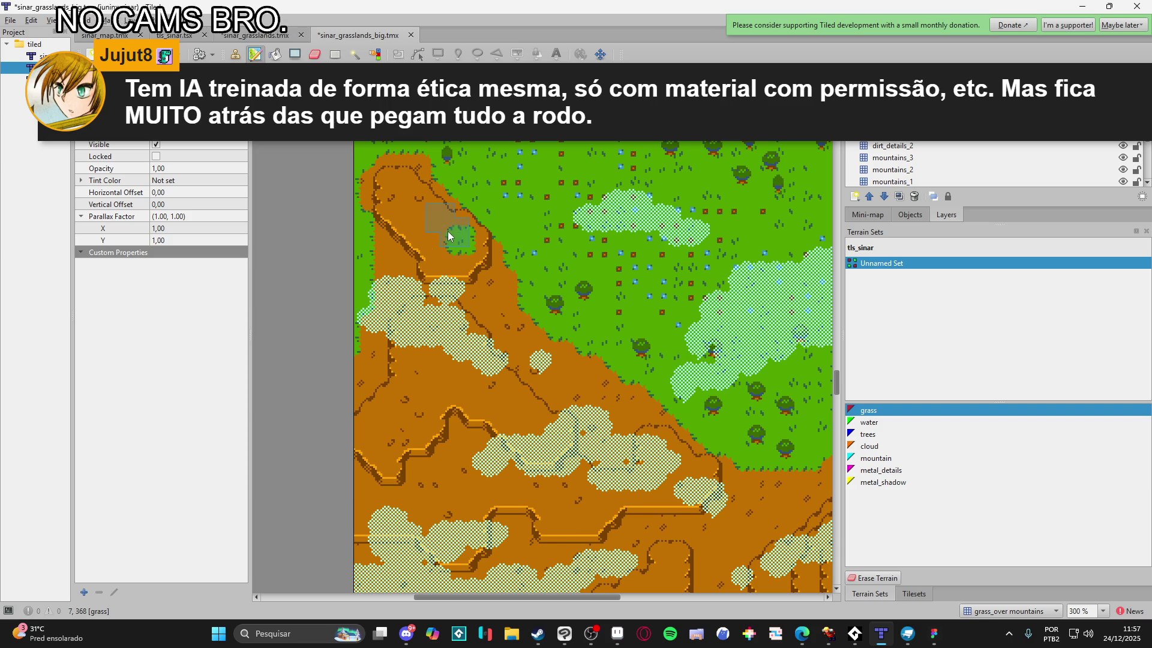
# Paint grass on the right-edge dirt strip and a small nearby dirt spot
pyautogui.scroll(2, 540, 364)
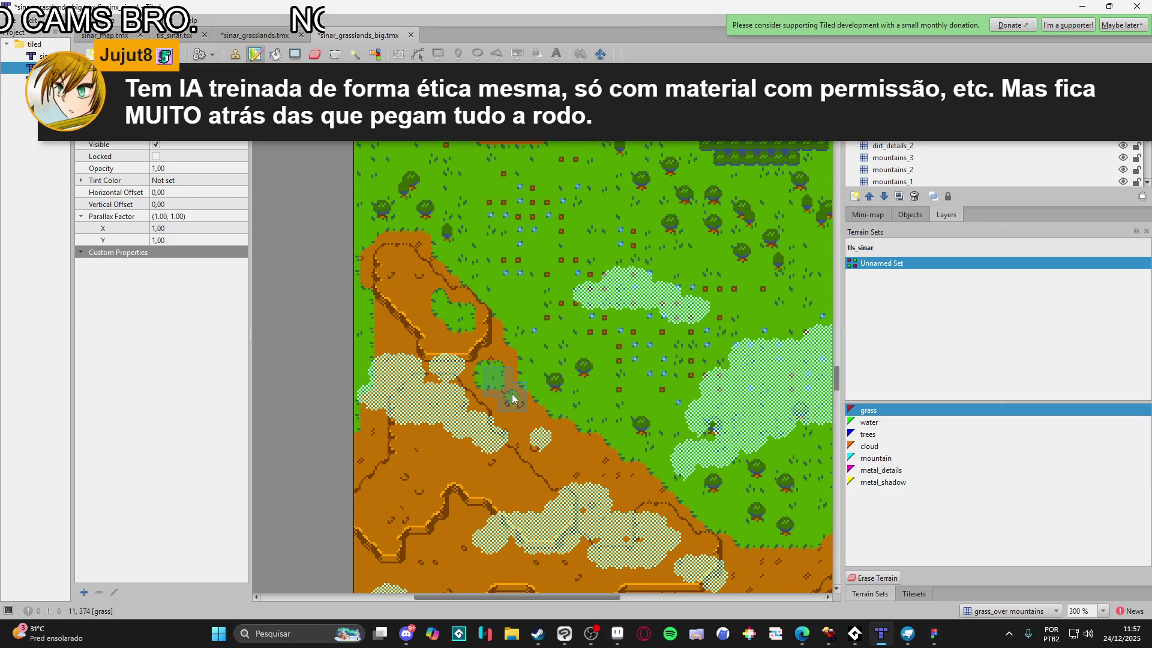
pyautogui.scroll(-1, 521, 419)
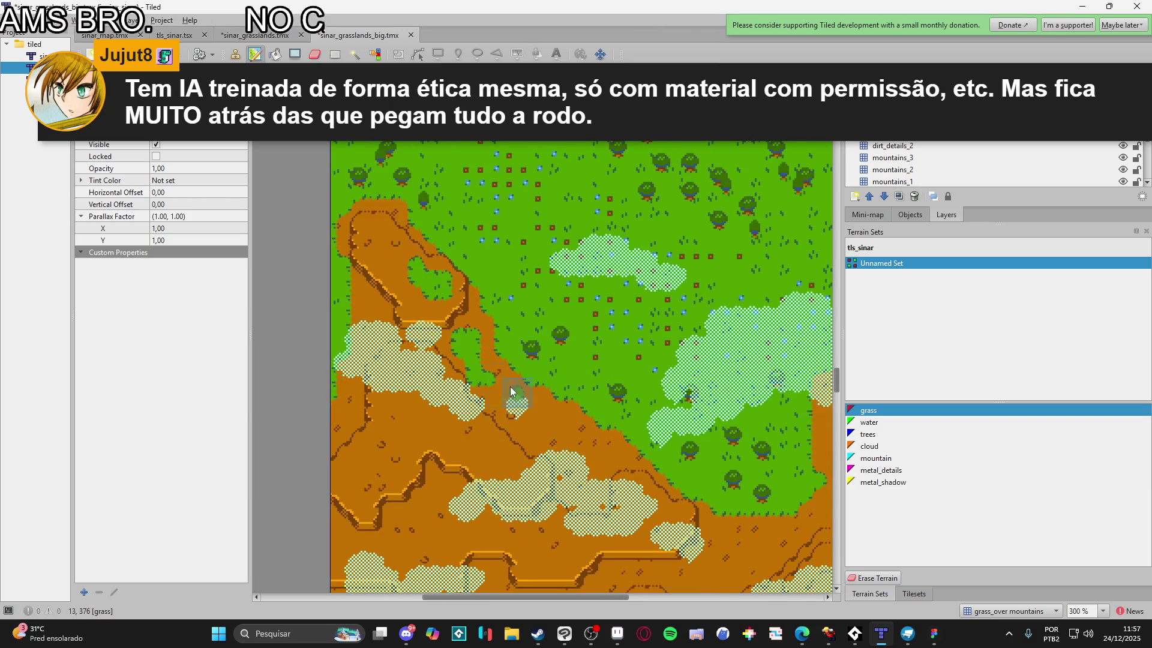
pyautogui.scroll(-1, 540, 414)
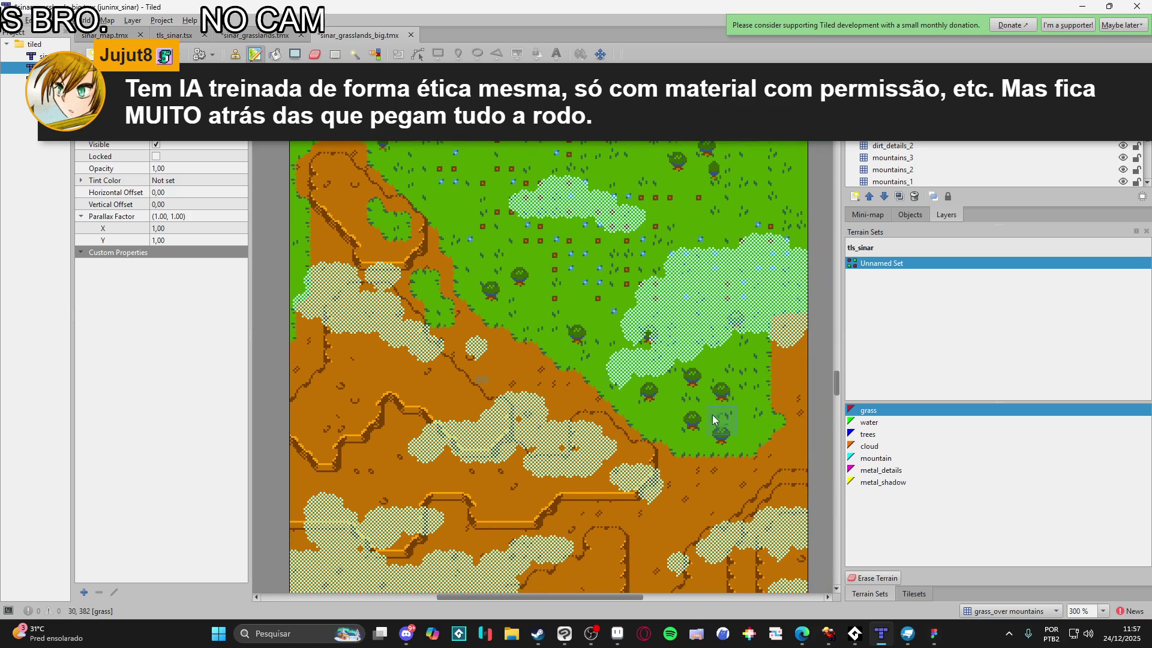
pyautogui.scroll(-1, 543, 420)
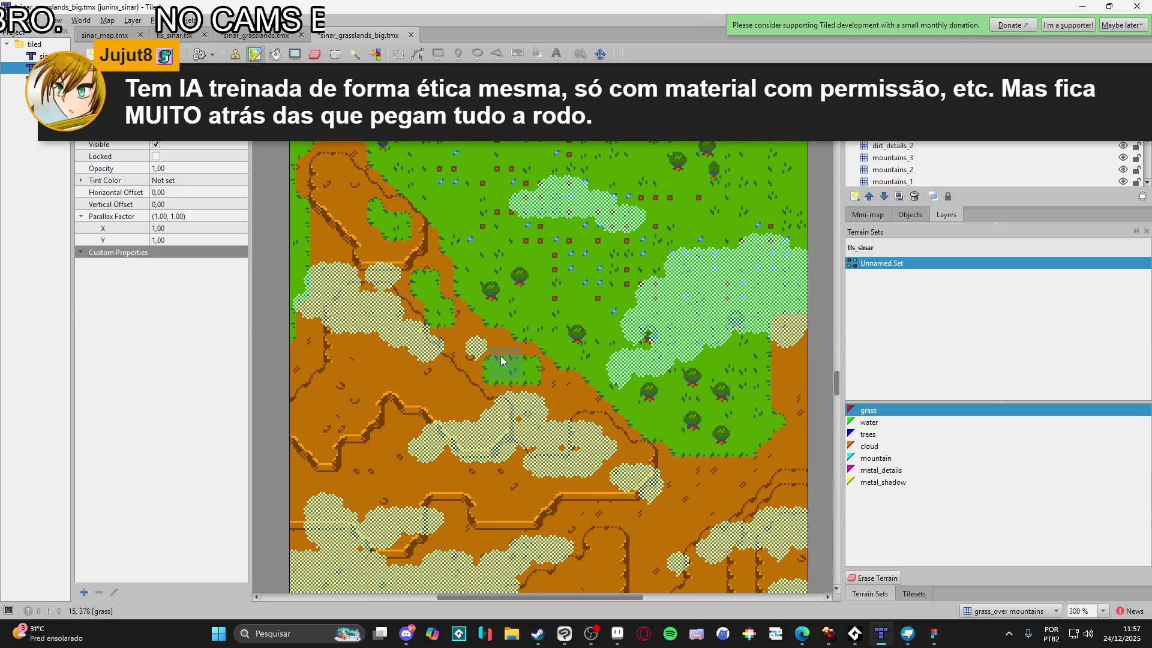
pyautogui.hscroll(3, 599, 354)
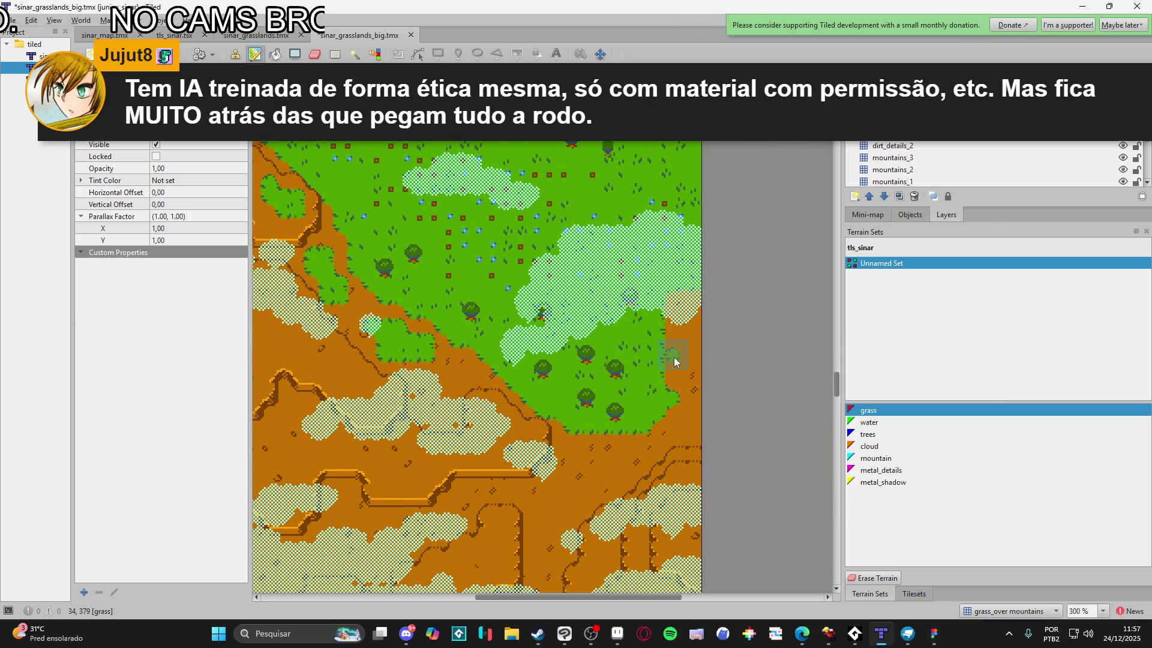
pyautogui.click(689, 330)
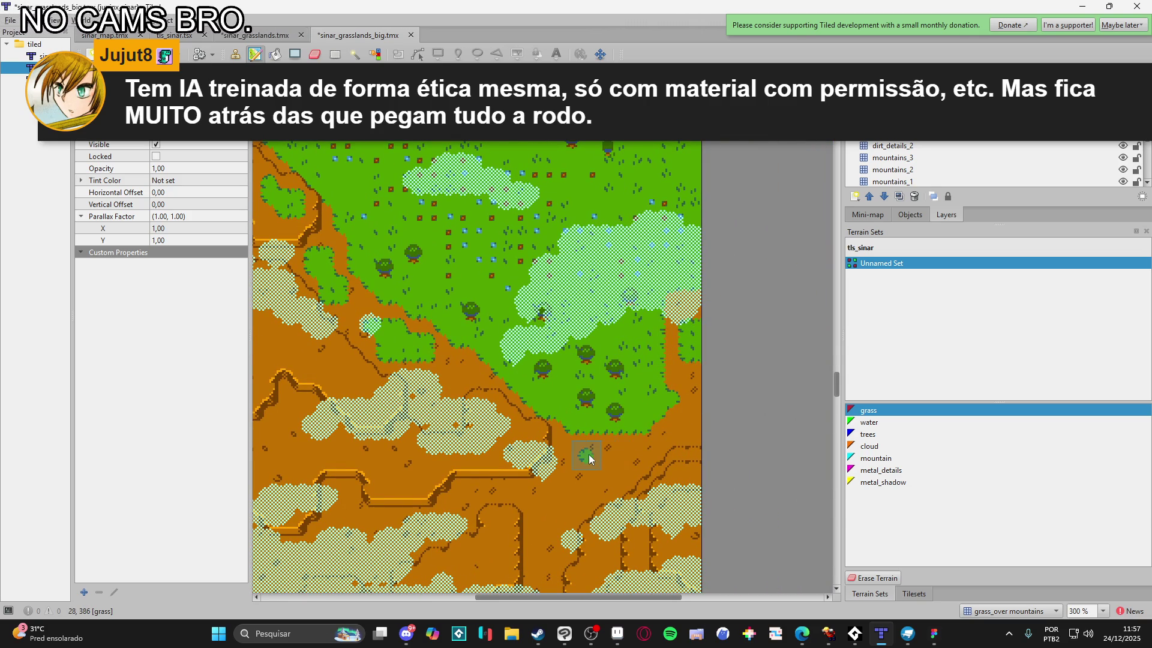
pyautogui.click(606, 461)
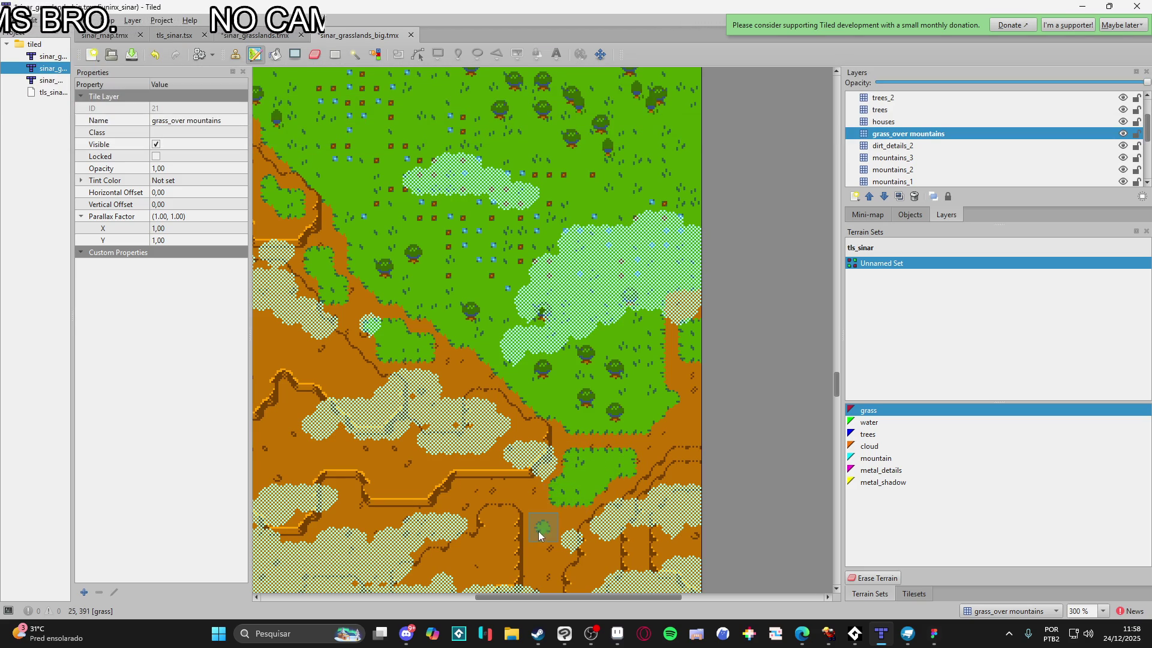
# Paint a grass patch over the sand and extend it with light grass
pyautogui.scroll(-2, 557, 481)
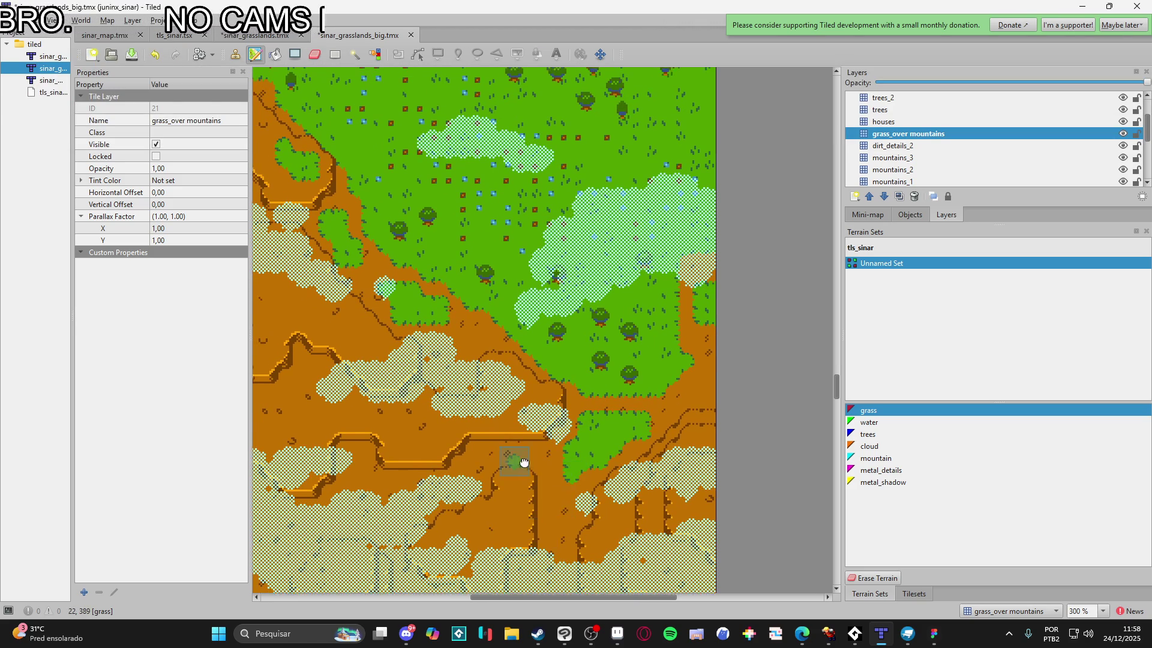
pyautogui.hscroll(-1, 558, 432)
pyautogui.click(540, 393)
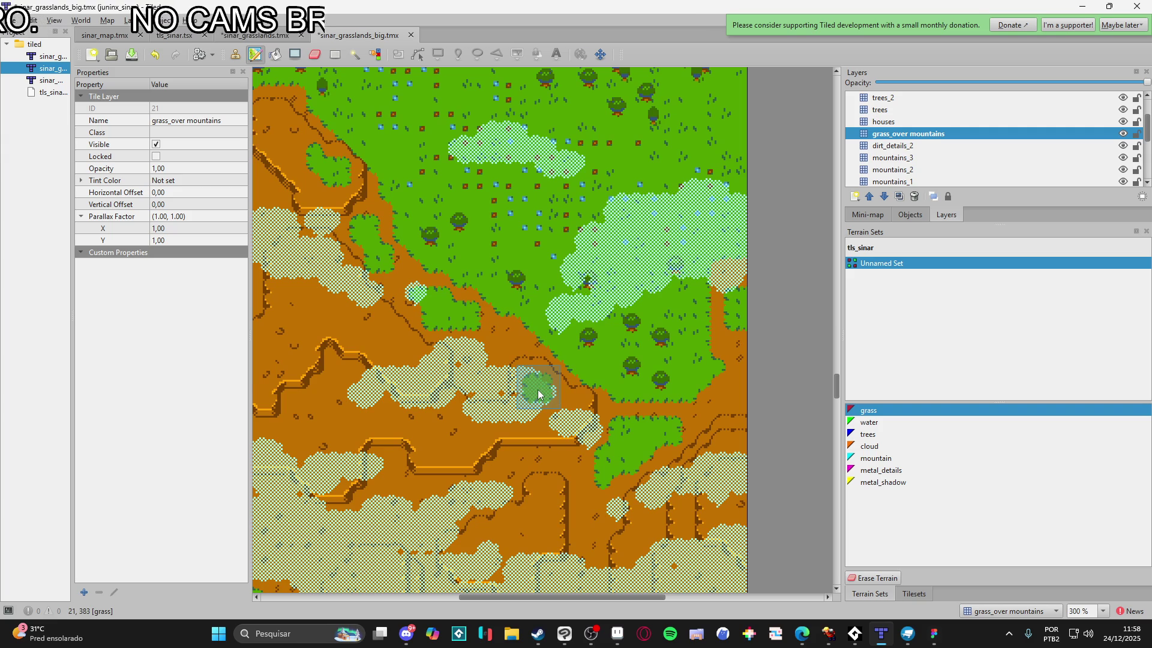
pyautogui.click(565, 419)
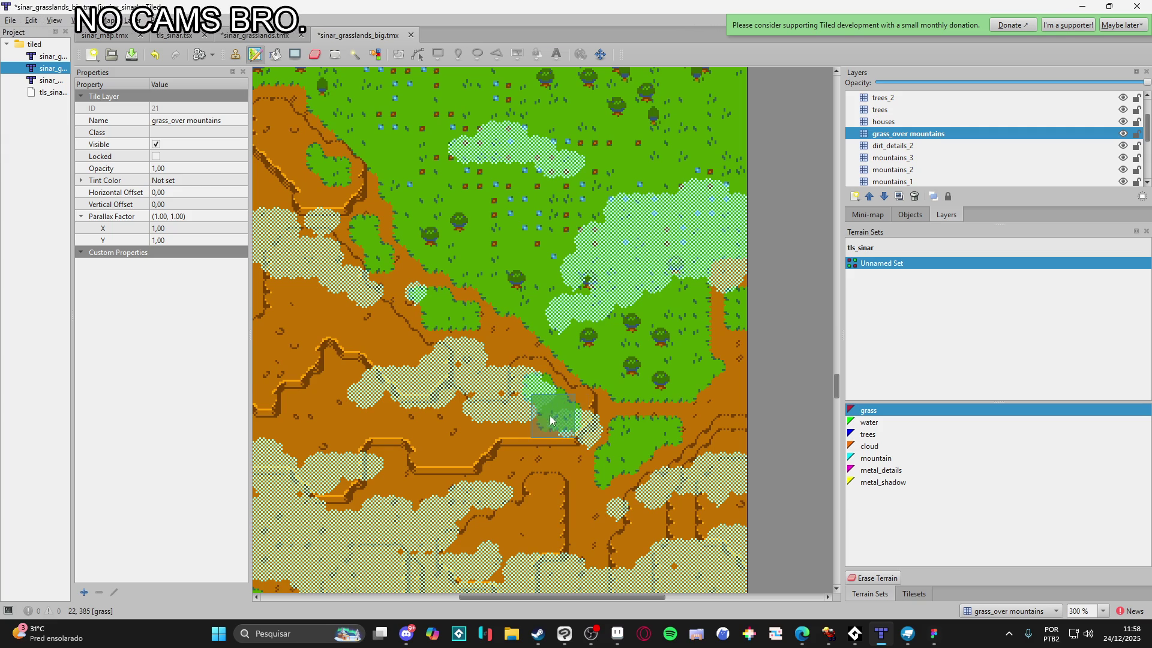
# Add two small grass patches on the dirt slope and light grass across the sandy area
pyautogui.hscroll(-1, 537, 414)
pyautogui.hscroll(-2, 518, 420)
pyautogui.scroll(2, 518, 420)
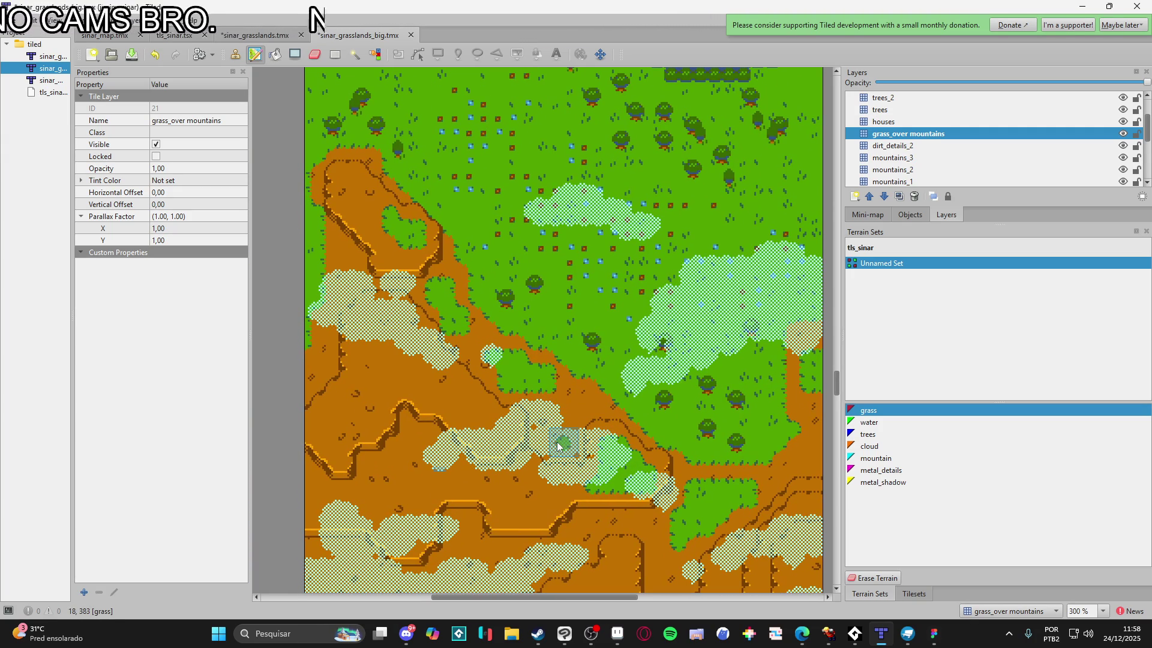
pyautogui.hscroll(4, 683, 390)
pyautogui.scroll(-2, 683, 390)
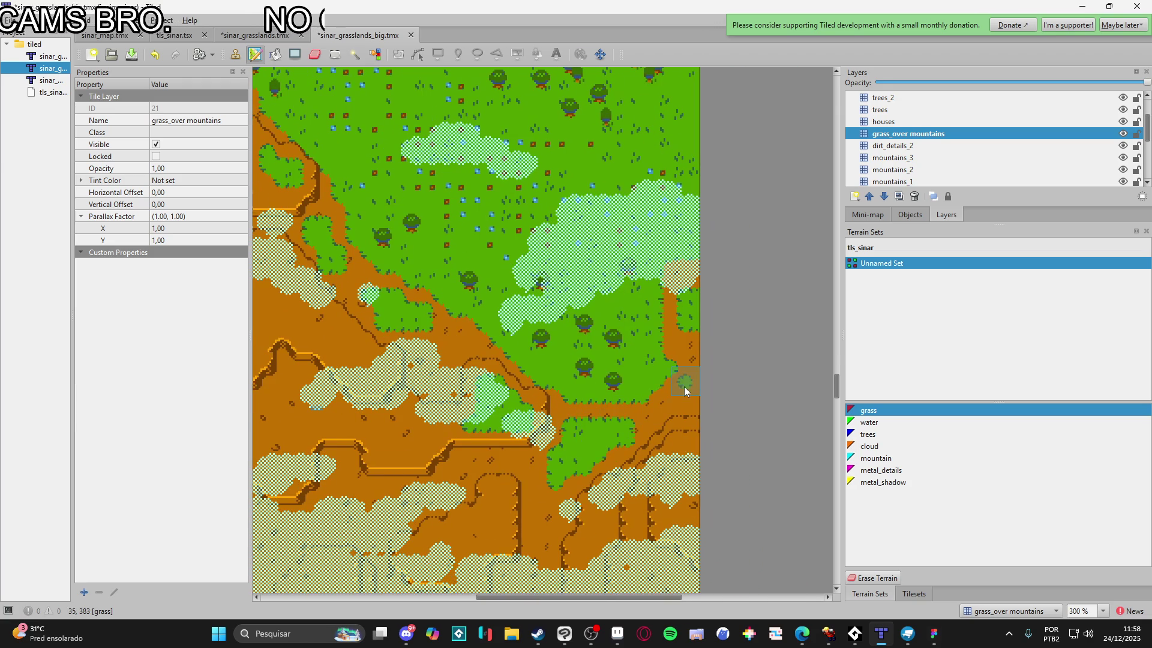
pyautogui.hscroll(-10, 632, 437)
pyautogui.scroll(5, 443, 349)
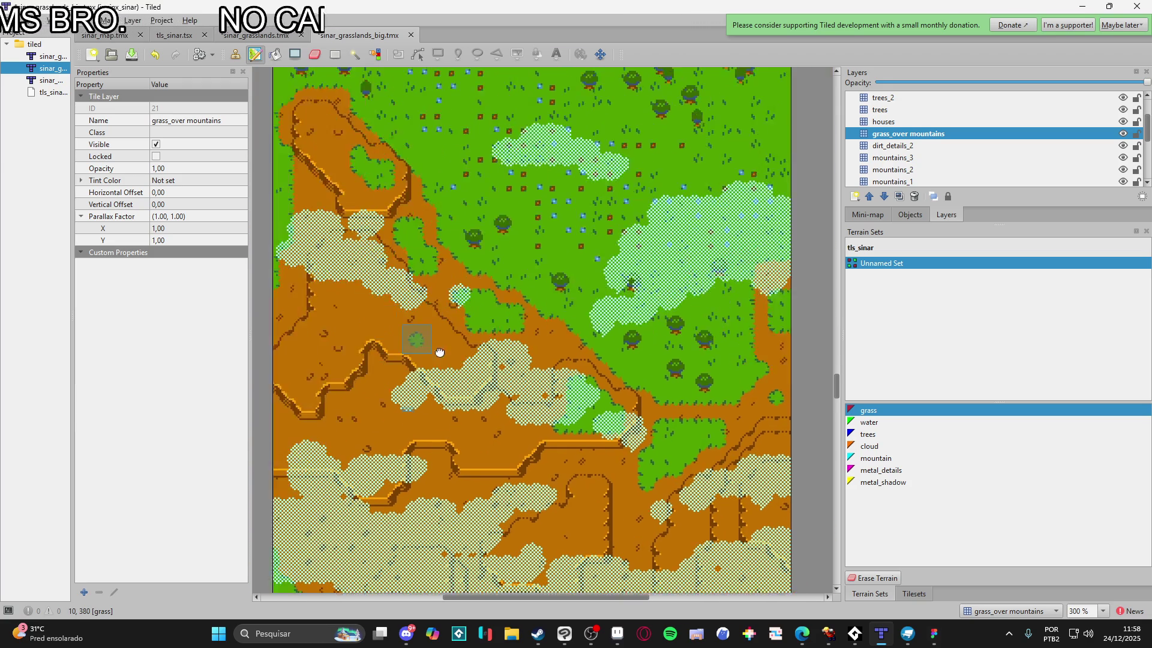
pyautogui.click(514, 369)
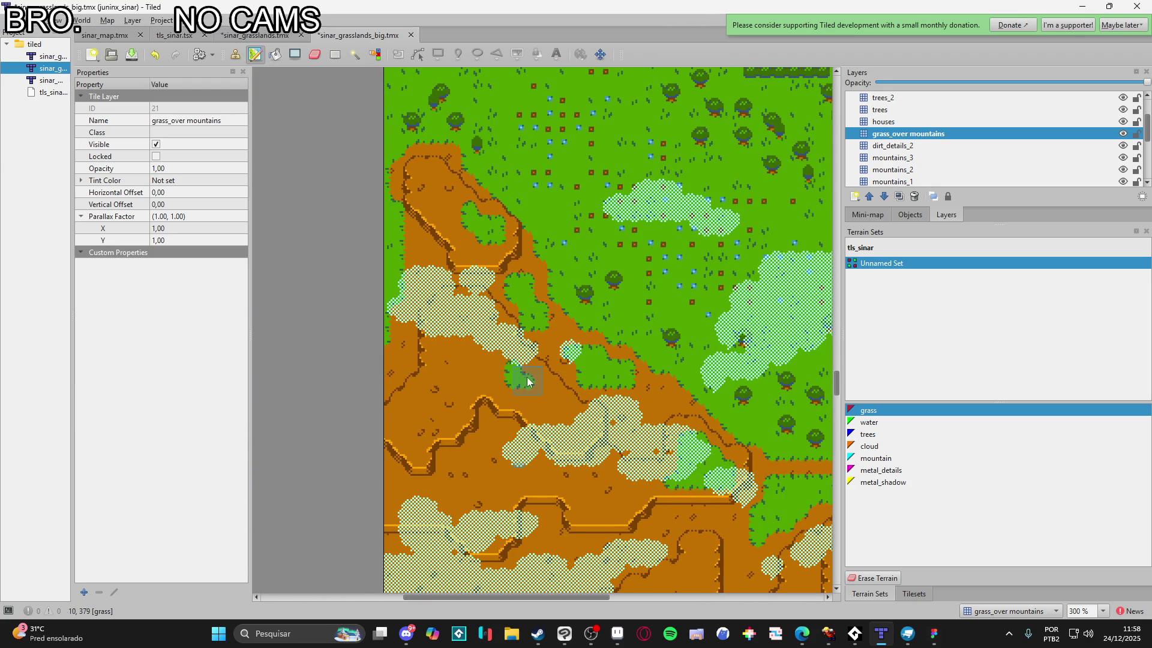
pyautogui.click(503, 358)
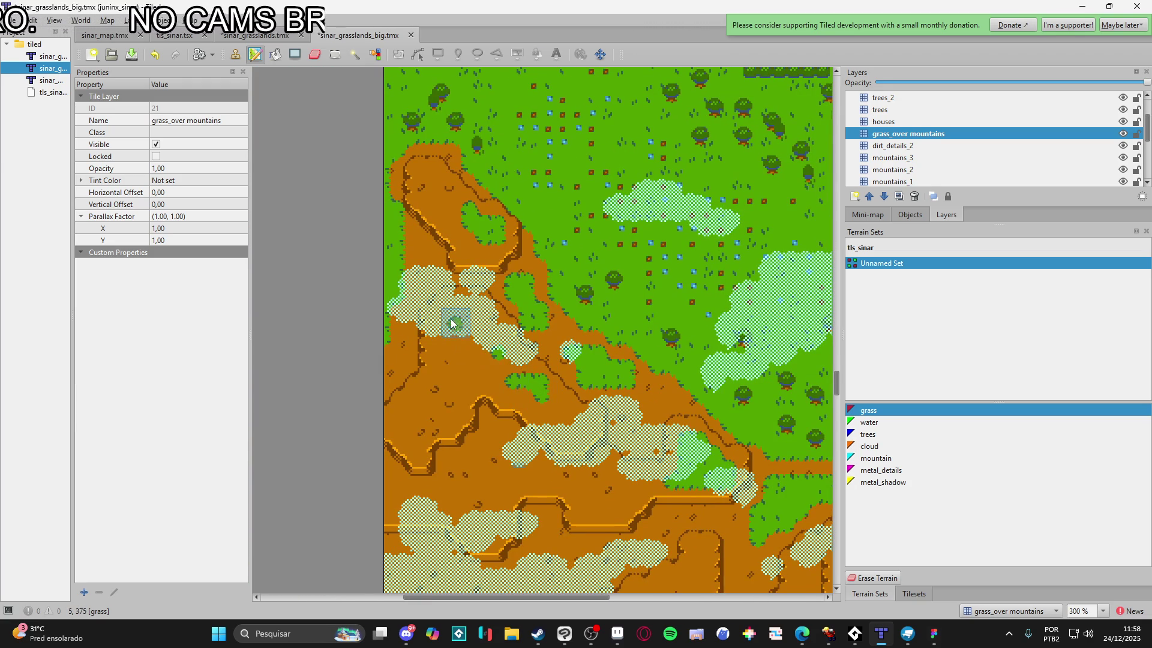
pyautogui.moveTo(458, 308)
pyautogui.mouseDown()
pyautogui.moveTo(468, 318)
pyautogui.moveTo(457, 324)
pyautogui.moveTo(478, 329)
pyautogui.moveTo(501, 366)
pyautogui.mouseUp()
pyautogui.scroll(-1, 502, 367)
pyautogui.scroll(-2, 599, 403)
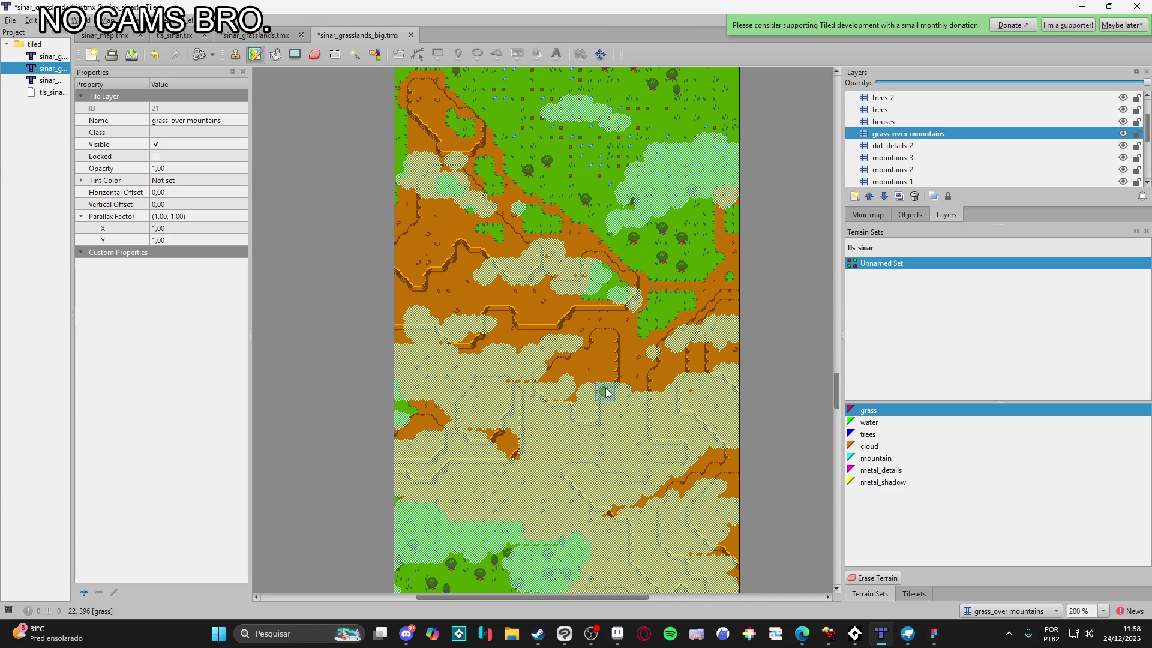
pyautogui.scroll(1, 595, 323)
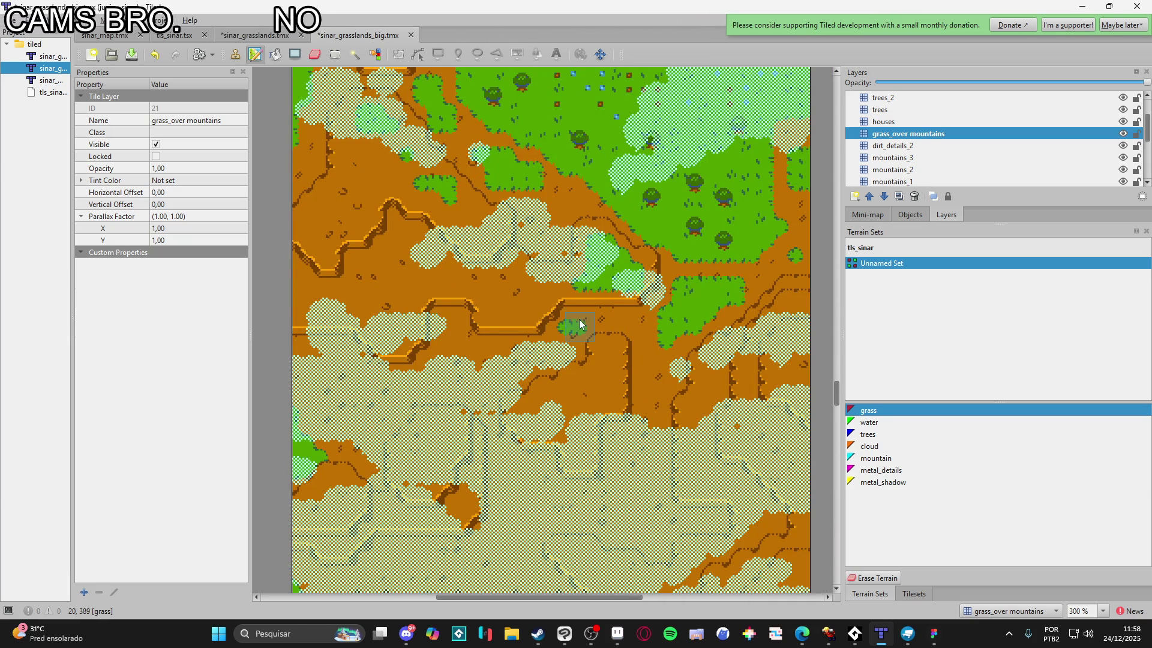
pyautogui.scroll(-2, 626, 378)
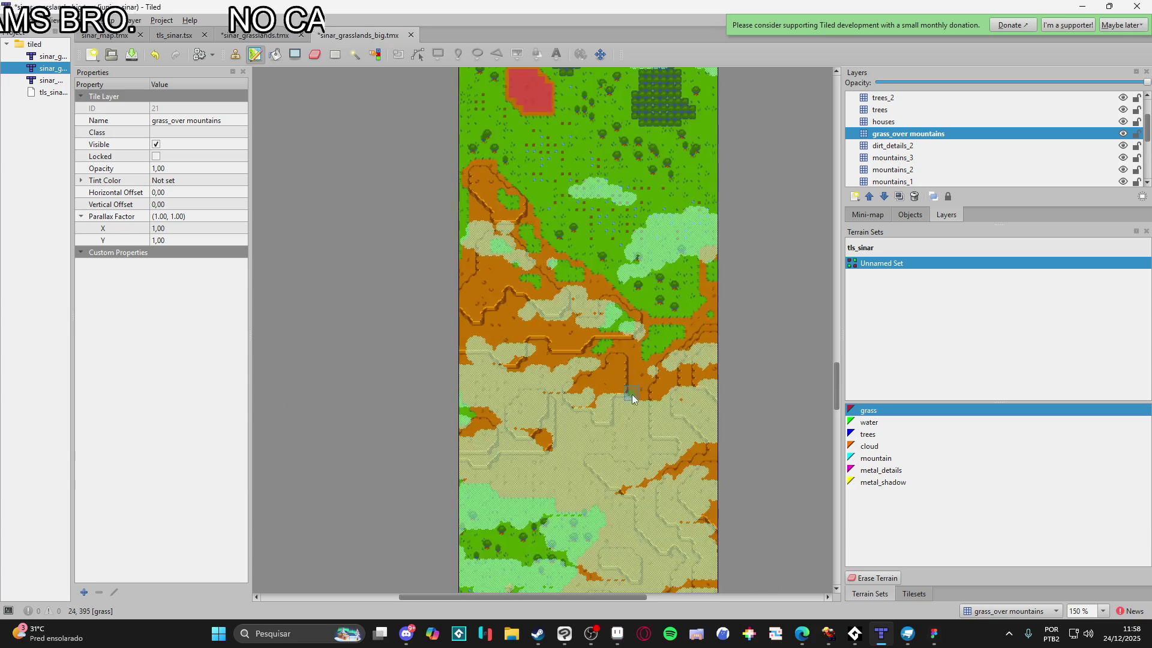
pyautogui.scroll(-3, 618, 390)
pyautogui.scroll(2, 511, 412)
pyautogui.scroll(-4, 507, 360)
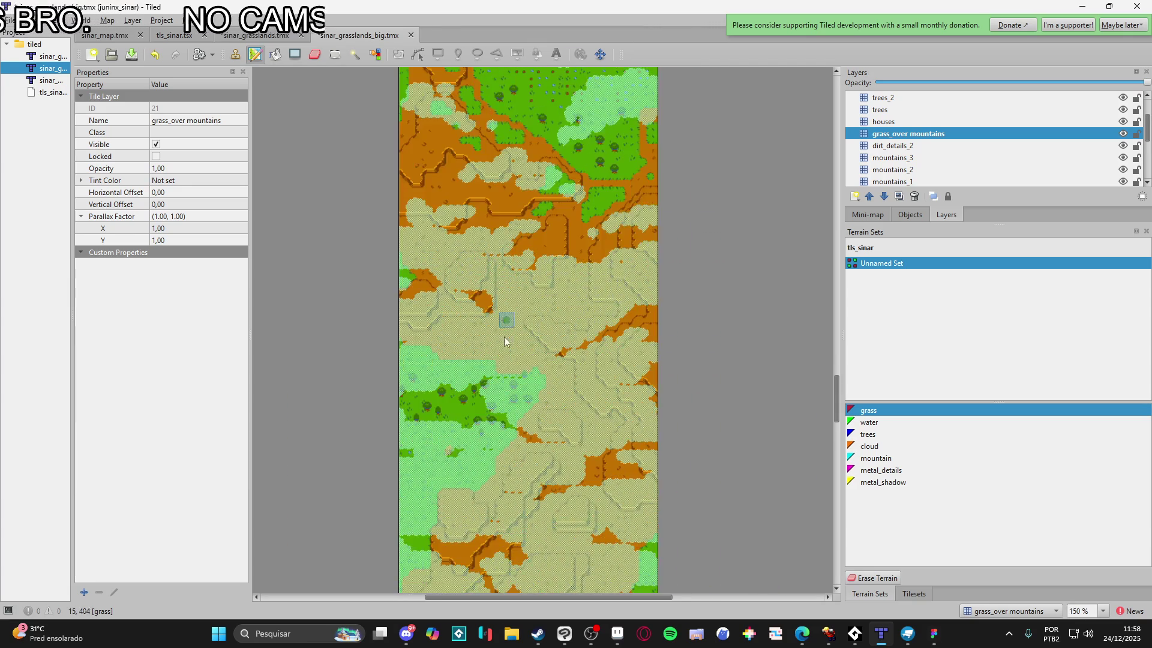
pyautogui.scroll(-5, 505, 341)
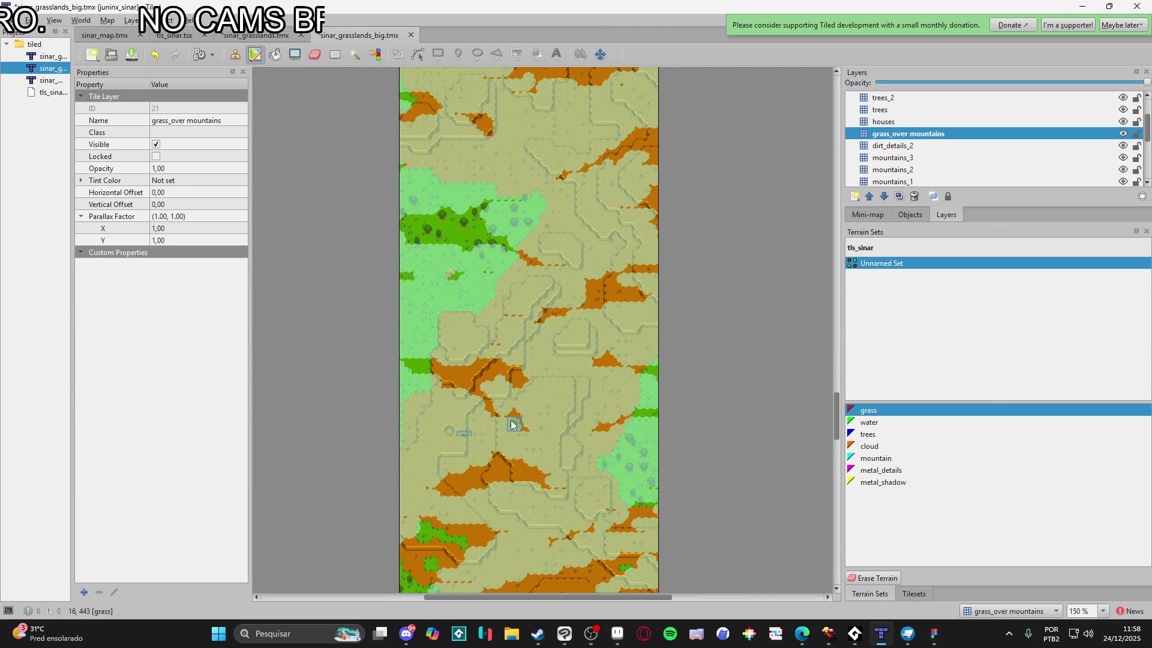
pyautogui.scroll(2, 624, 442)
pyautogui.scroll(-1, 624, 443)
pyautogui.scroll(-2, 594, 394)
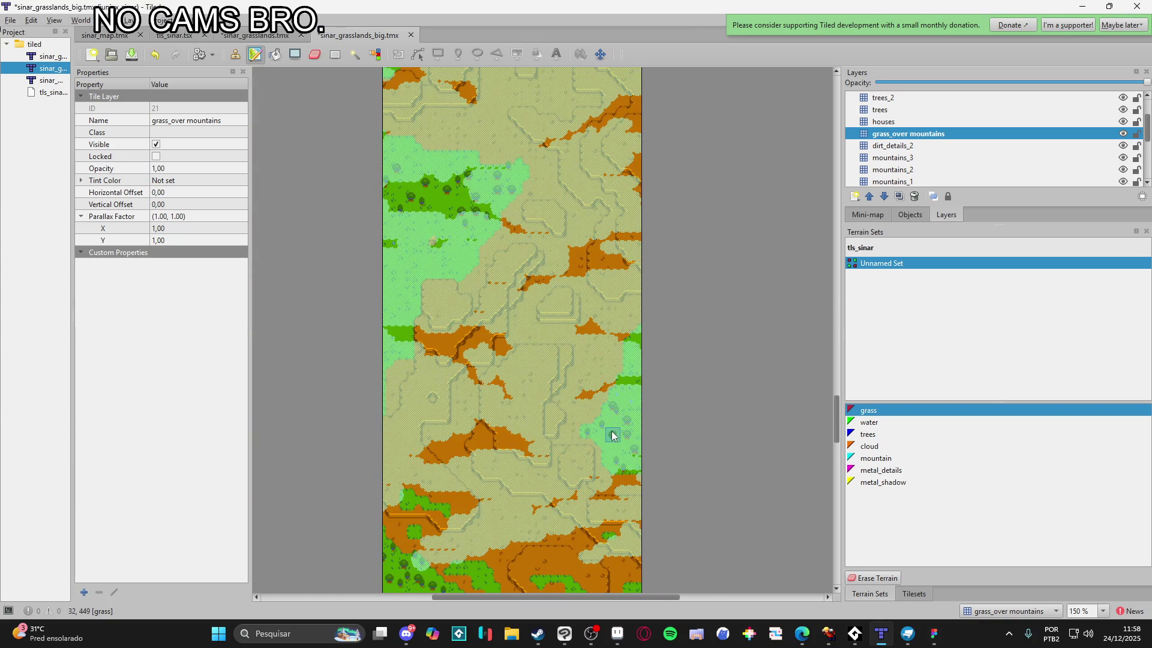
pyautogui.scroll(10, 560, 380)
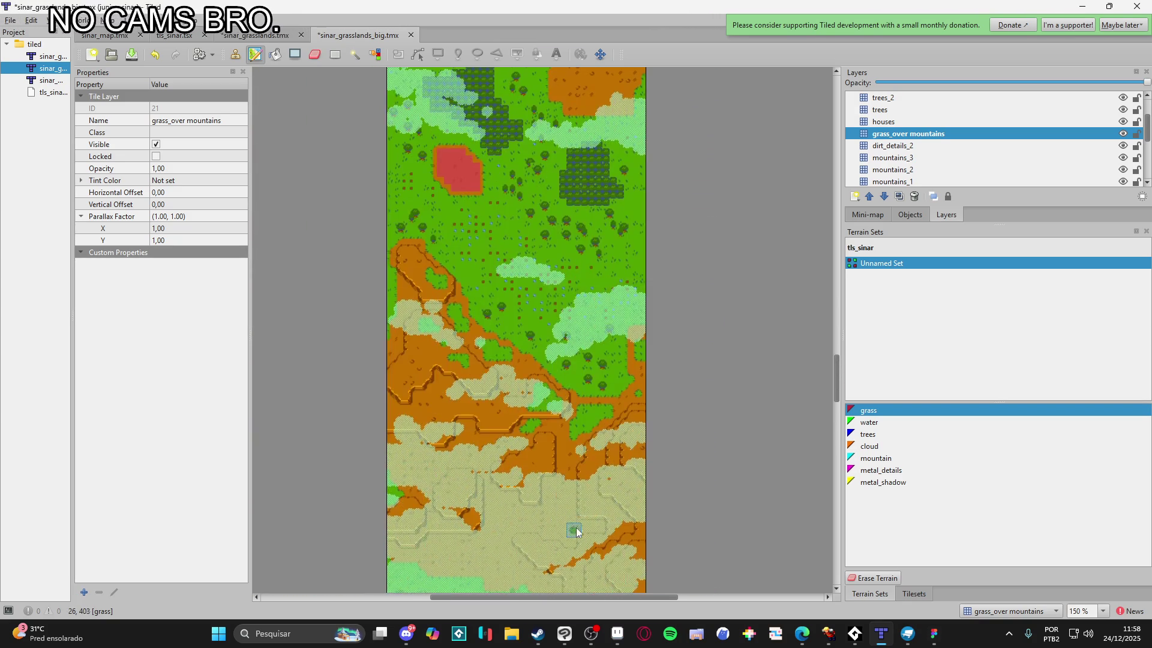
pyautogui.scroll(10, 576, 532)
pyautogui.scroll(1, 570, 433)
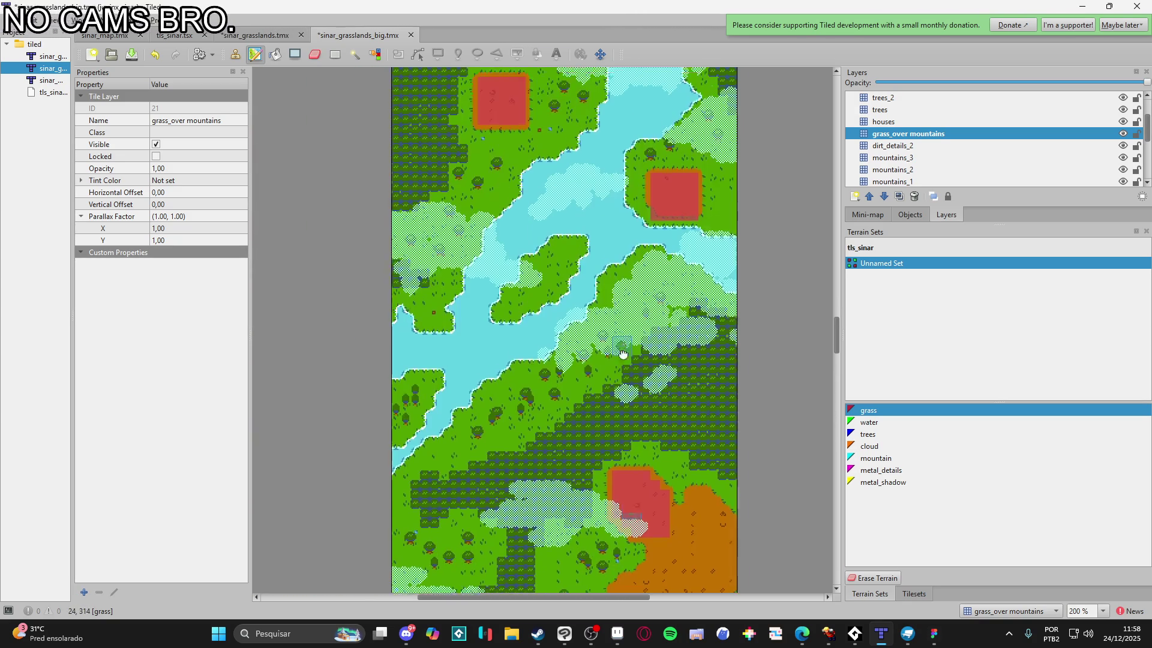
pyautogui.scroll(5, 604, 270)
pyautogui.scroll(1, 1122, 108)
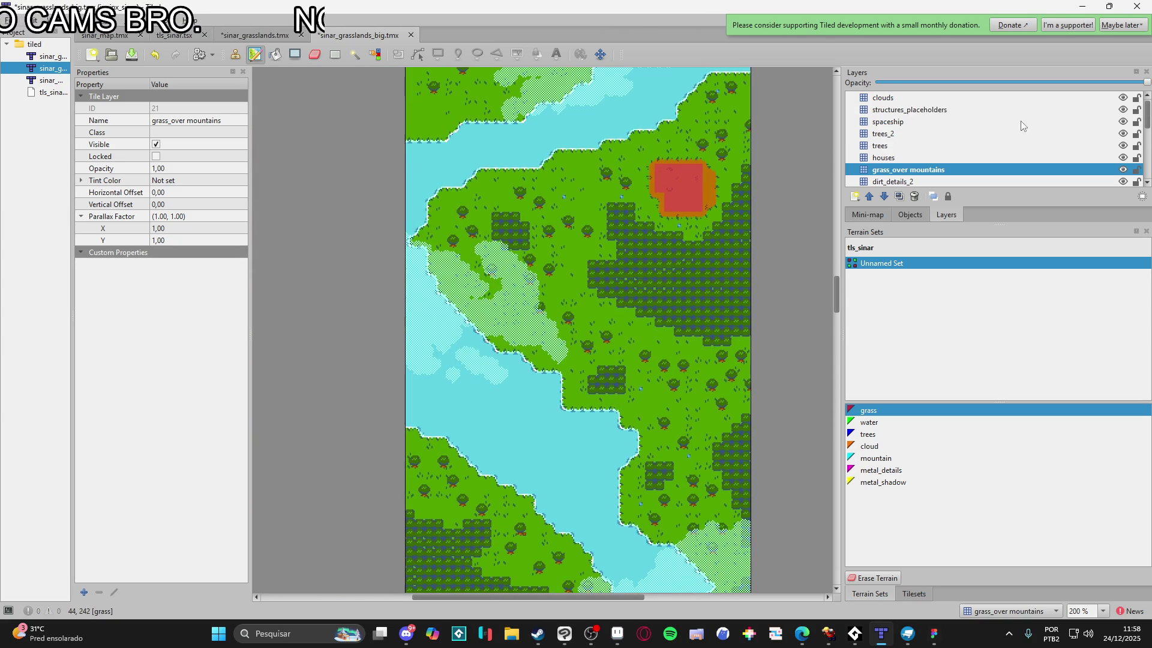
# Hide the structures_placeholders layer's red blocks and save sinar_grasslands_big.tmx
pyautogui.click(1123, 110)
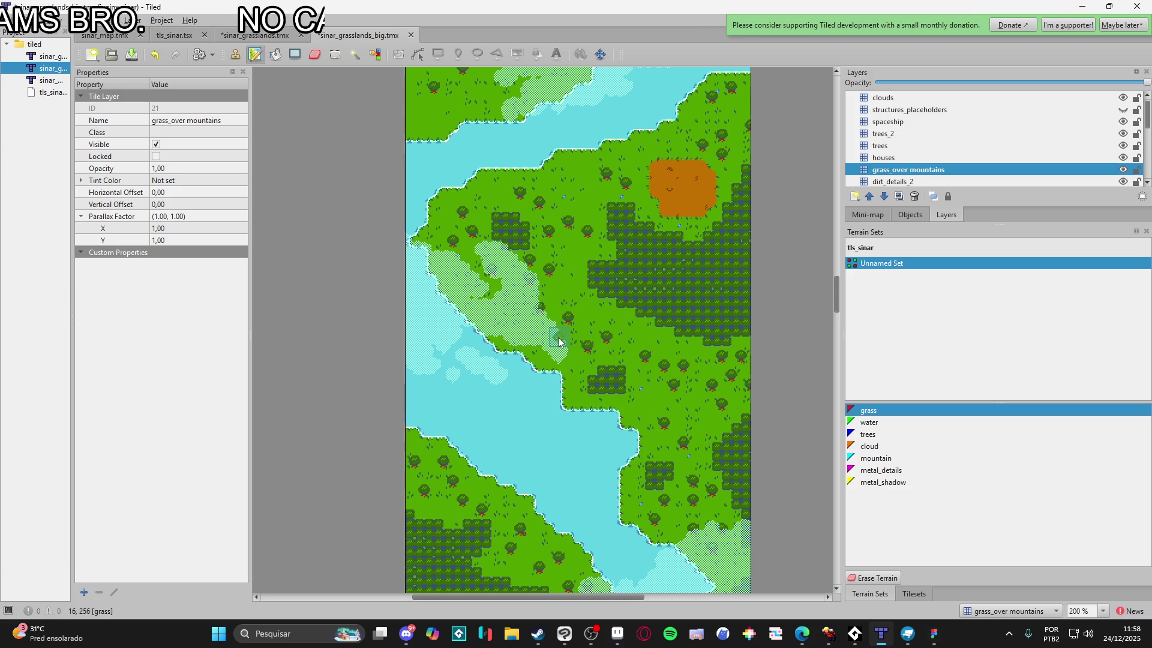
pyautogui.scroll(15, 558, 341)
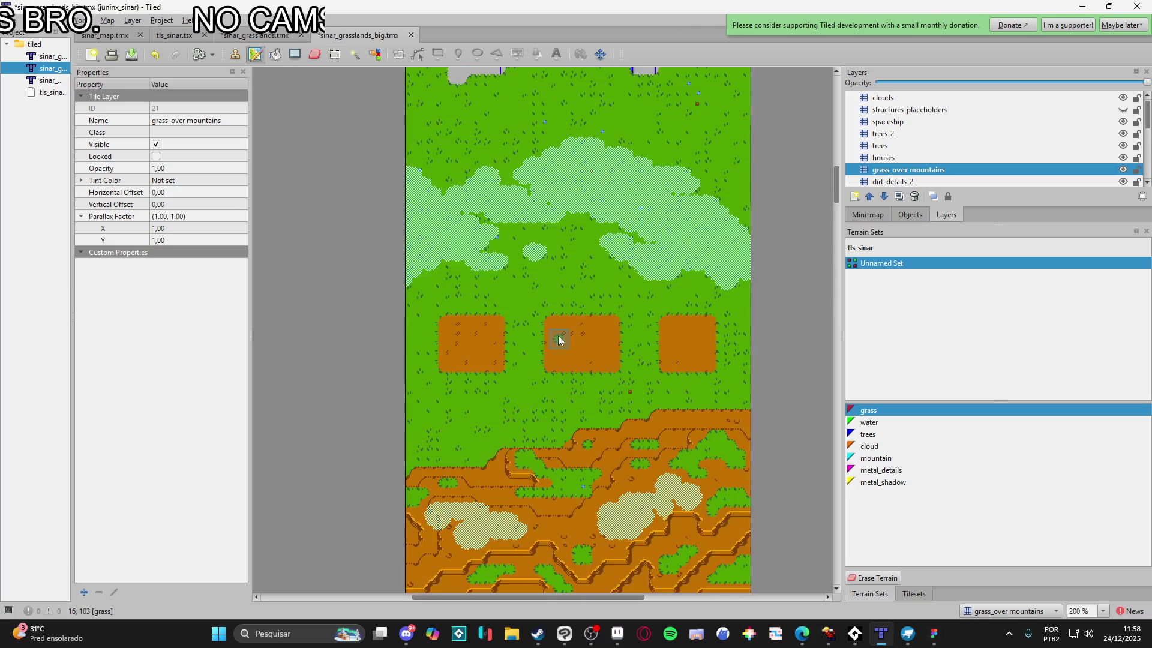
pyautogui.scroll(-20, 558, 340)
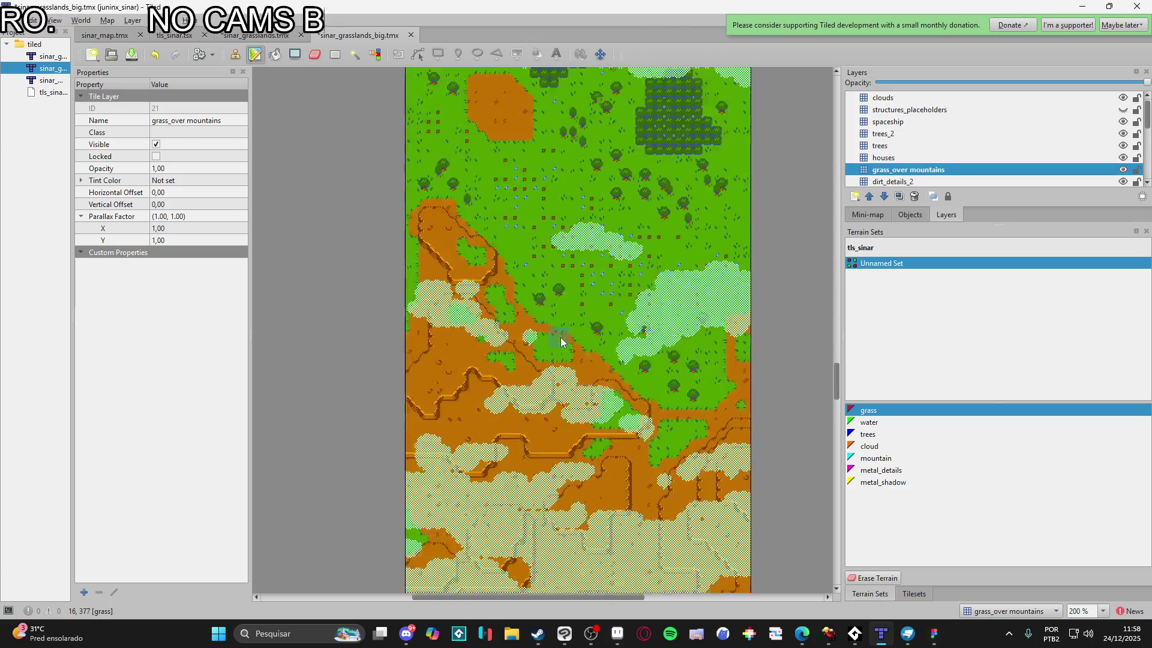
pyautogui.scroll(-12, 561, 341)
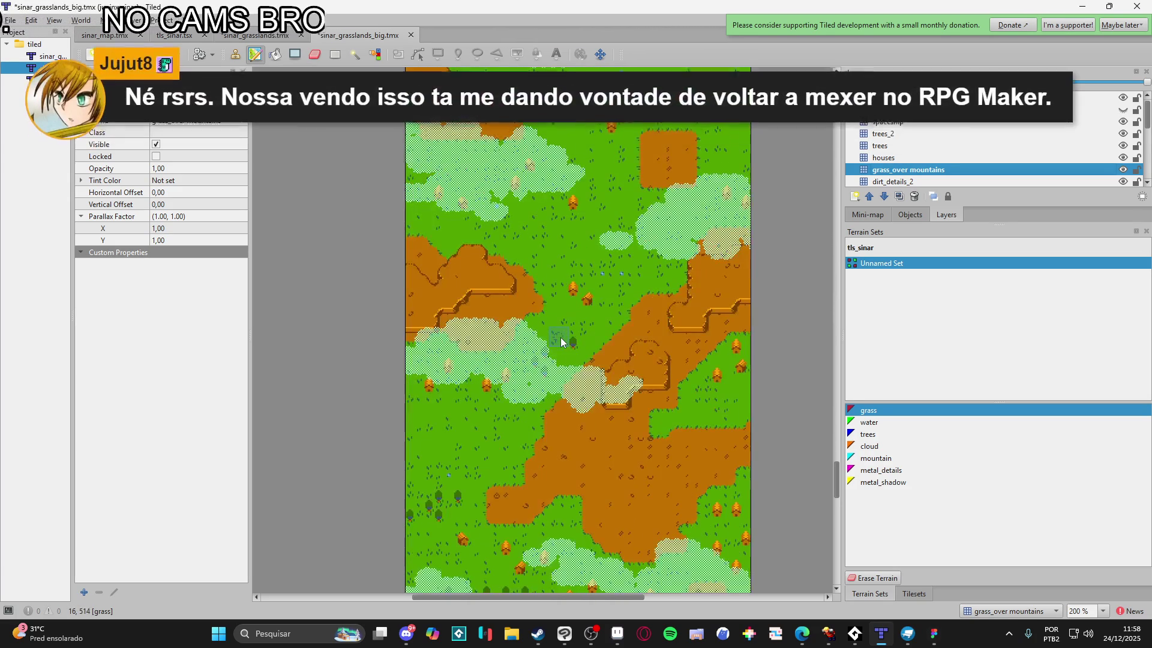
pyautogui.hotkey('ctrl', 's')
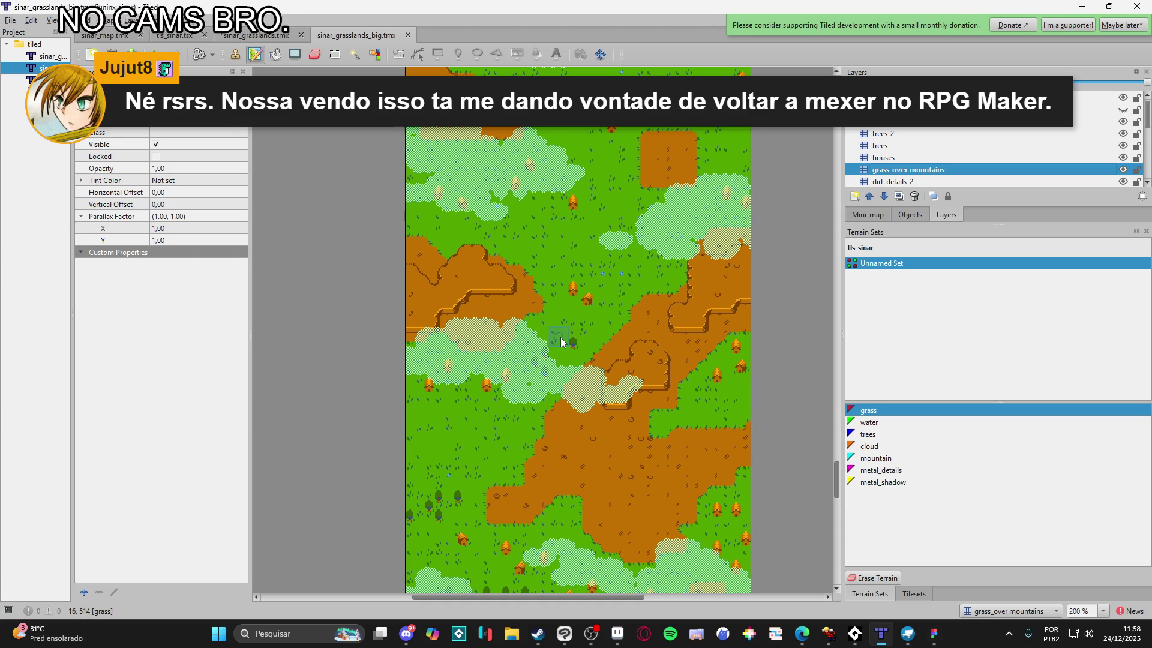
# Review the tall map layout down to the bottom and back up
pyautogui.scroll(-6, 562, 343)
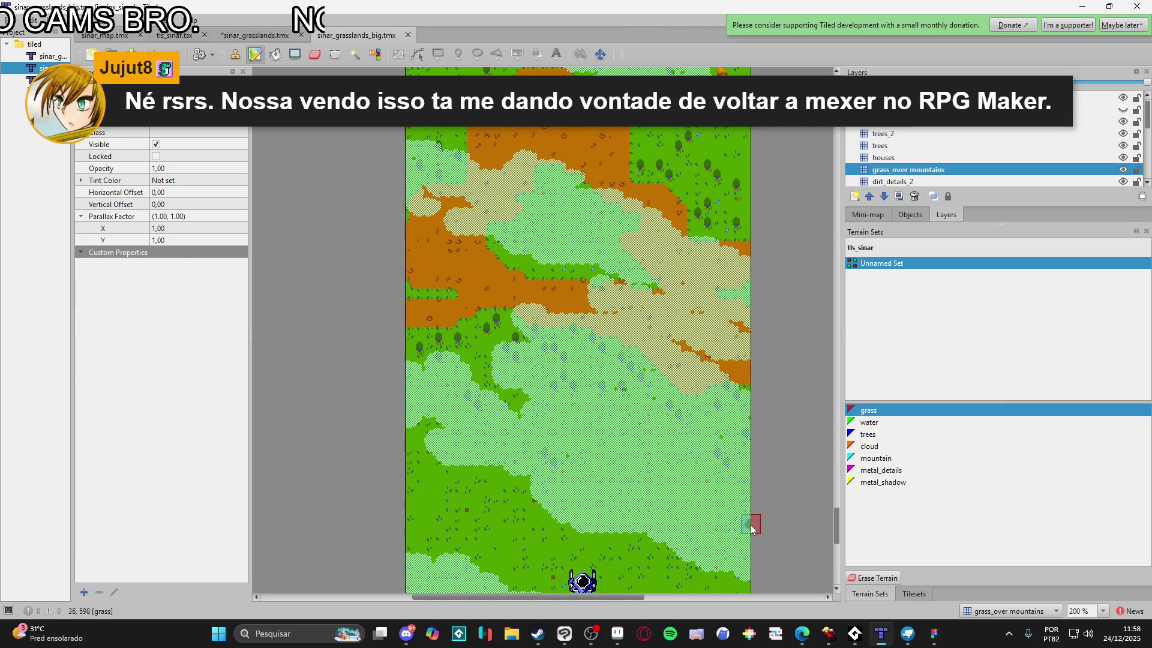
pyautogui.moveTo(837, 526)
pyautogui.mouseDown()
pyautogui.moveTo(838, 540)
pyautogui.moveTo(790, 138)
pyautogui.moveTo(802, 210)
pyautogui.mouseUp()
pyautogui.scroll(3, 802, 210)
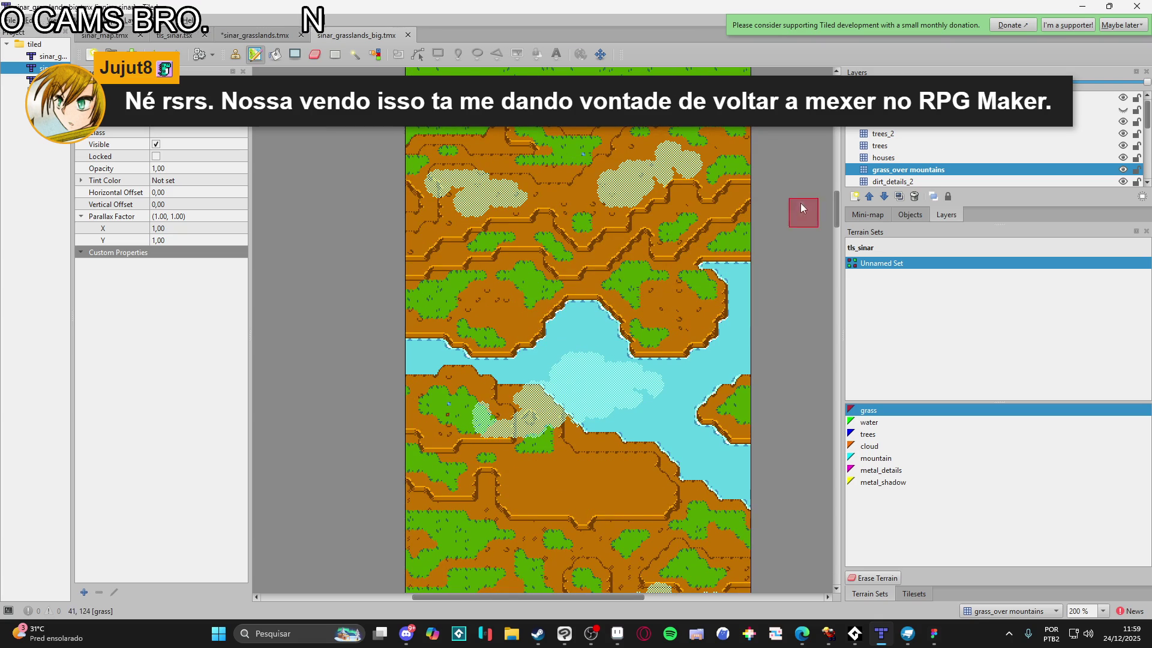
# In the sinar_grasslands map, show the hidden upper layers including trees_layer_2, trees and houses
pyautogui.click(255, 35)
pyautogui.click(350, 35)
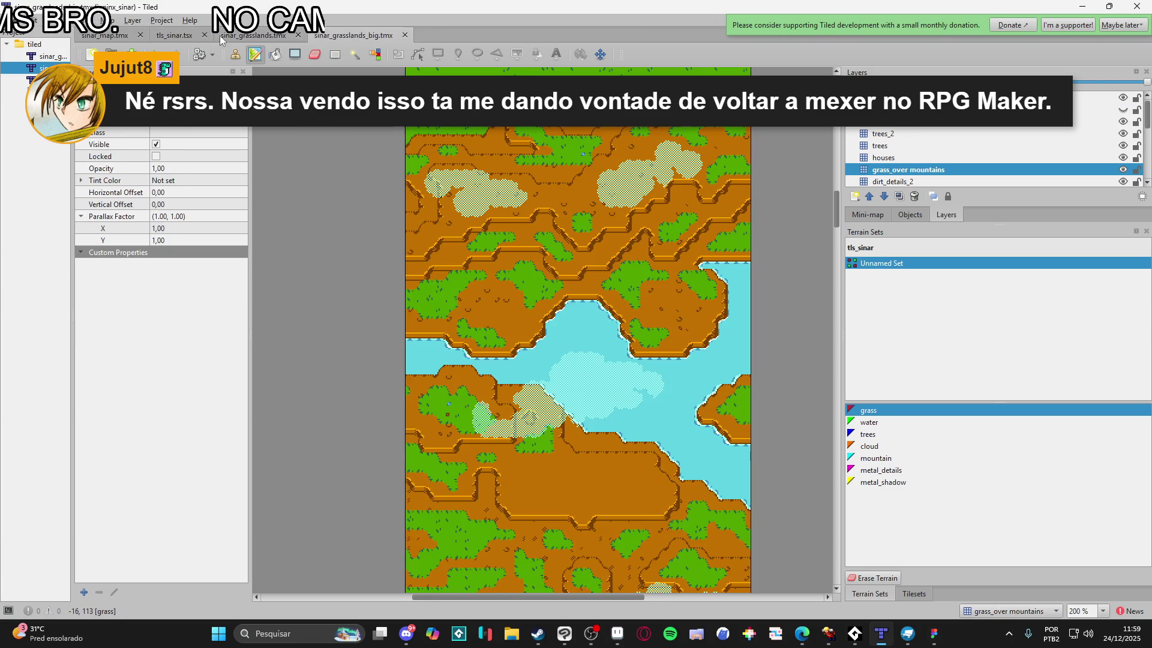
pyautogui.click(255, 35)
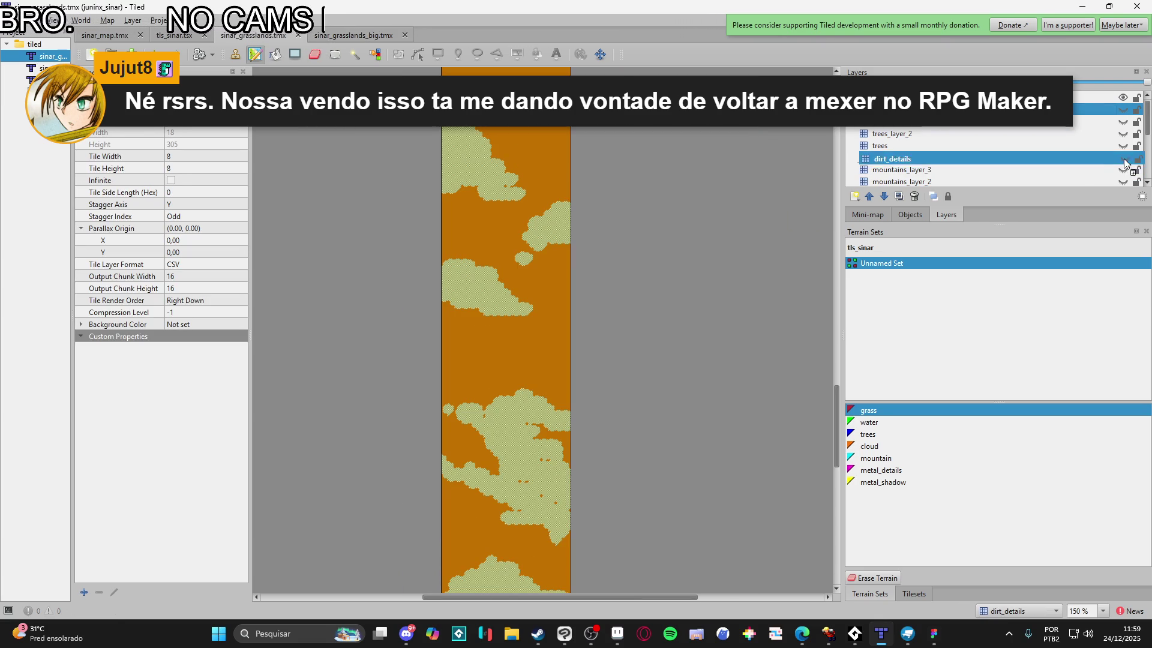
pyautogui.click(1122, 109)
pyautogui.click(1122, 121)
pyautogui.click(1122, 133)
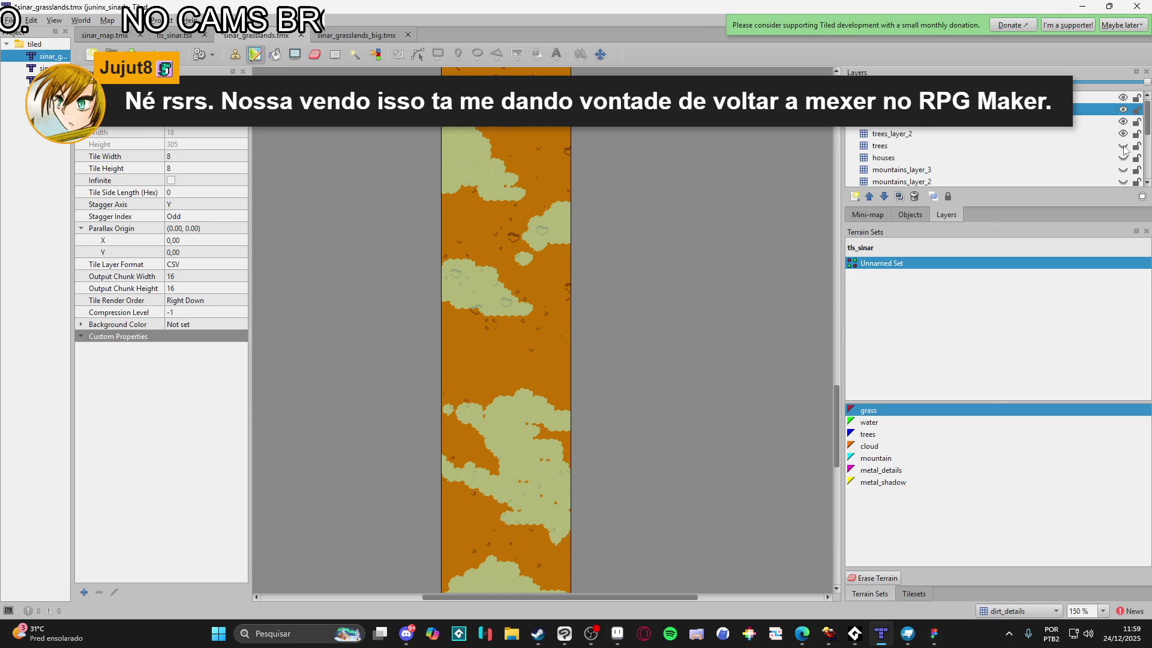
pyautogui.click(1122, 145)
pyautogui.click(1123, 157)
# Show the hidden mountains_layer_3, mountains_layer_2, mountains and grass layers
pyautogui.scroll(-1, 1123, 153)
pyautogui.click(1122, 133)
pyautogui.click(1122, 146)
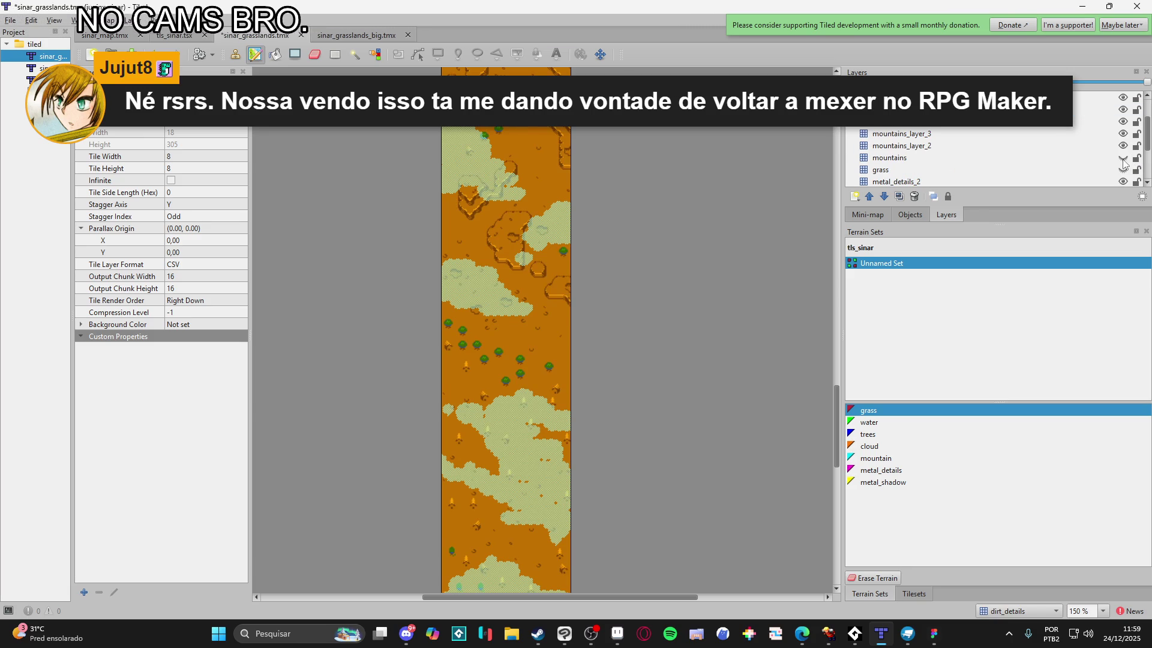
pyautogui.click(1123, 157)
pyautogui.click(1122, 169)
pyautogui.scroll(-2, 1122, 169)
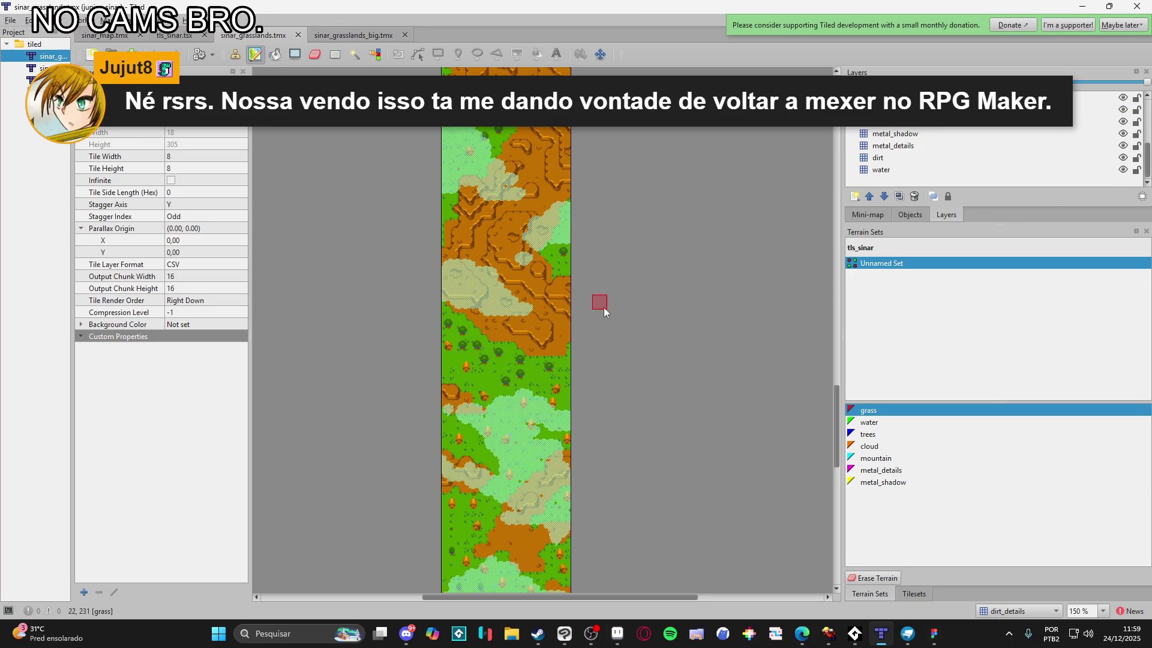
pyautogui.scroll(-5, 600, 300)
# Return to sinar_grasslands_big and bring up File Explorer
pyautogui.click(352, 36)
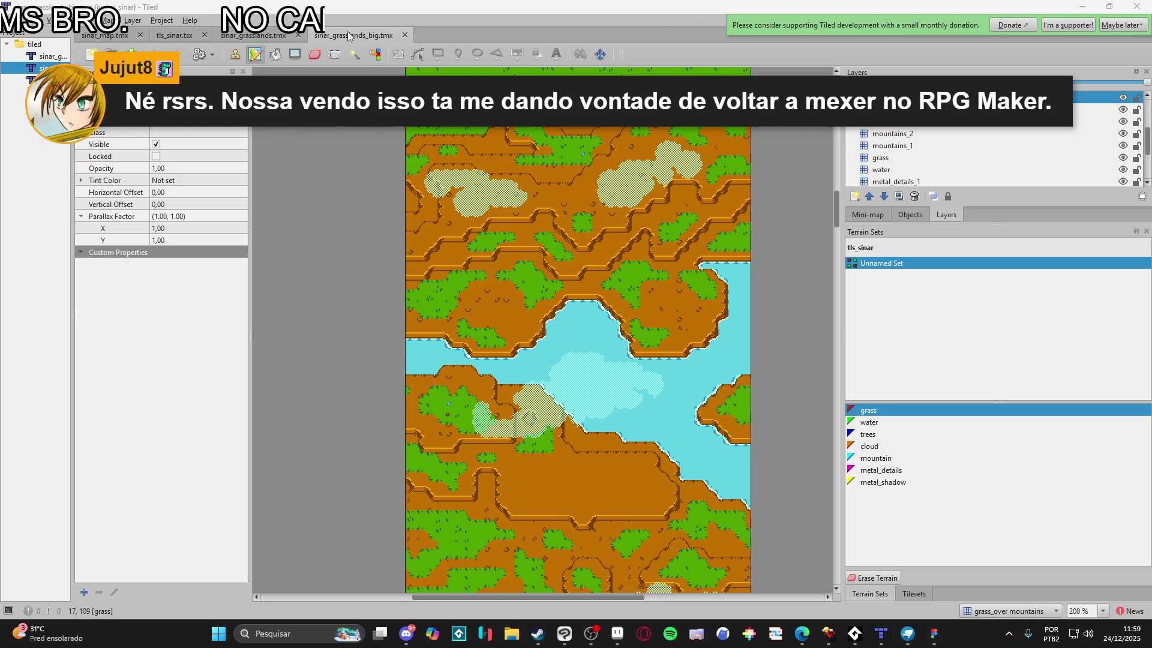
pyautogui.scroll(10, 677, 300)
pyautogui.scroll(-15, 682, 302)
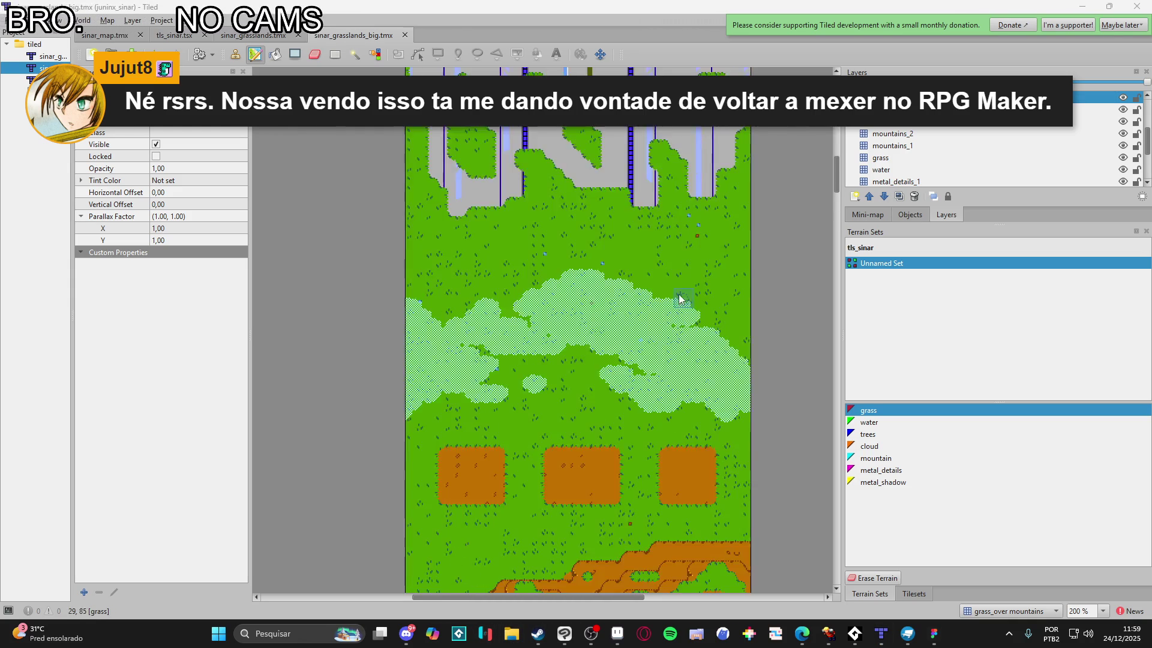
pyautogui.click(511, 634)
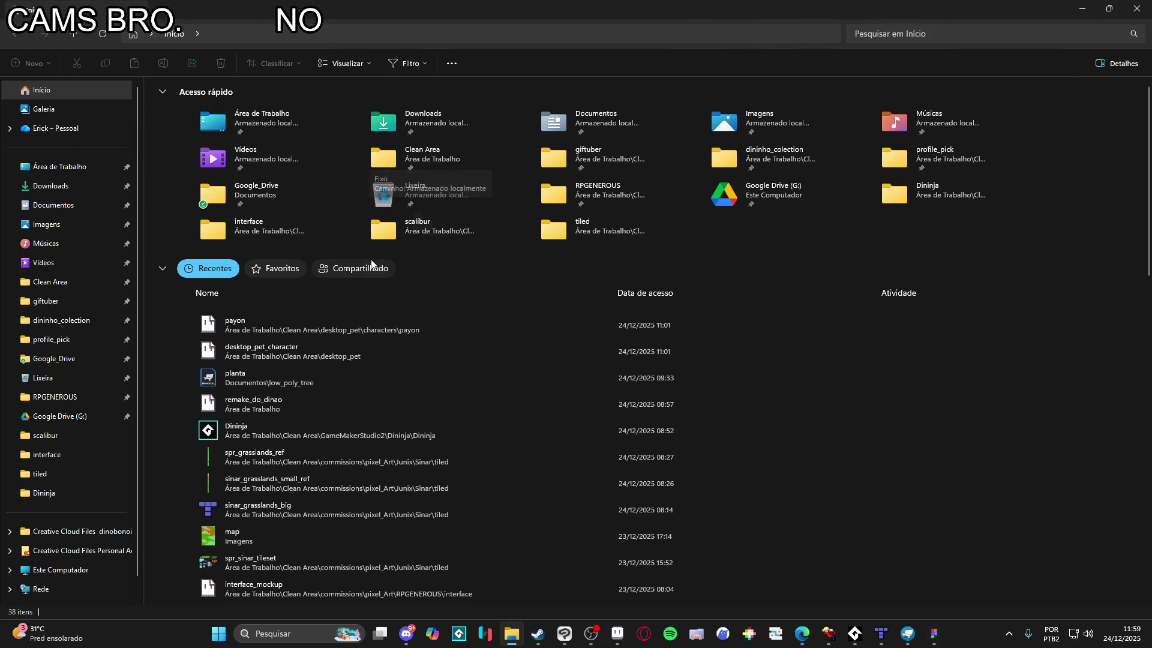
# Go to pixel_Art > Junix > Sinar > tiled and select the old tiled zip archive
pyautogui.click(63, 404)
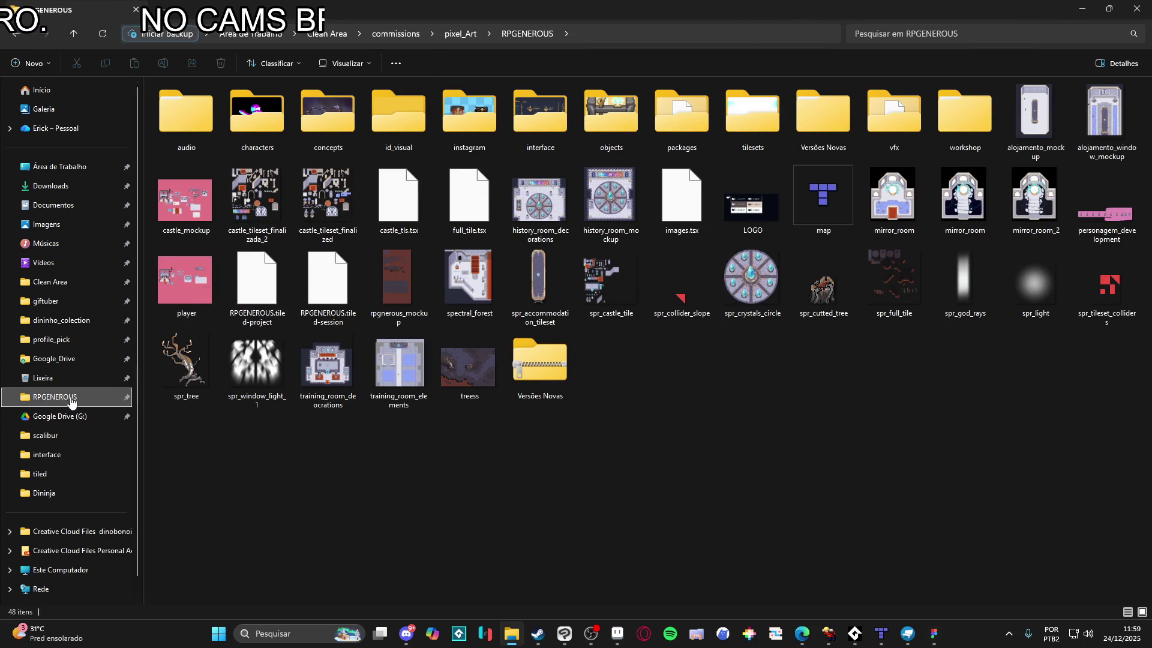
pyautogui.click(443, 36)
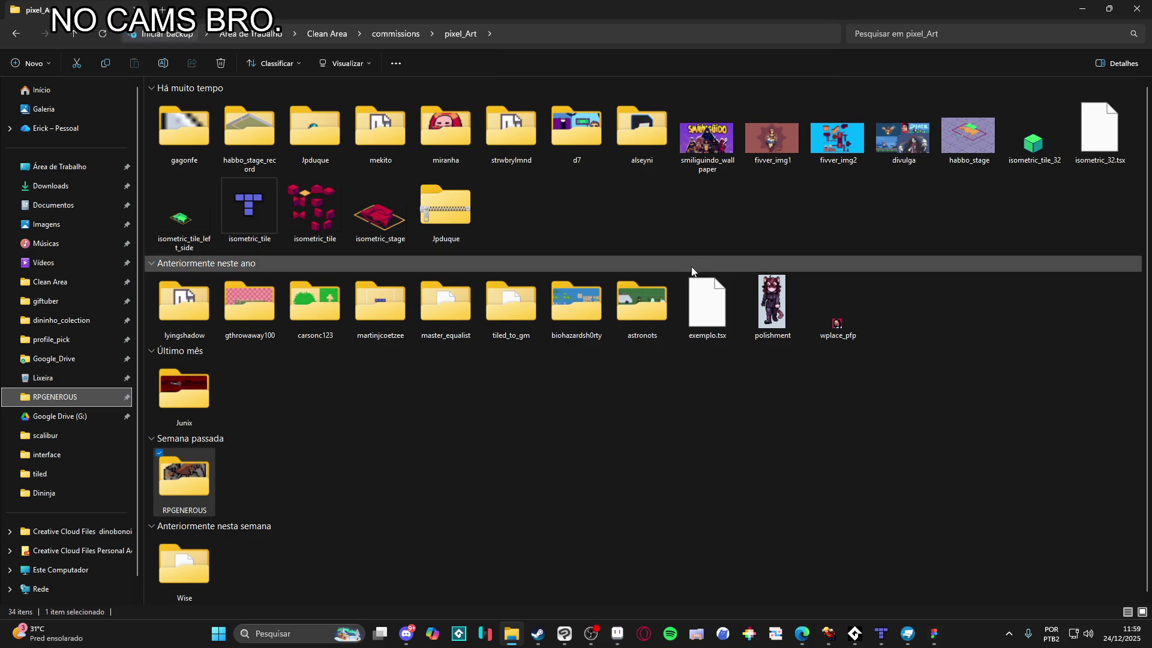
pyautogui.doubleClick(186, 393)
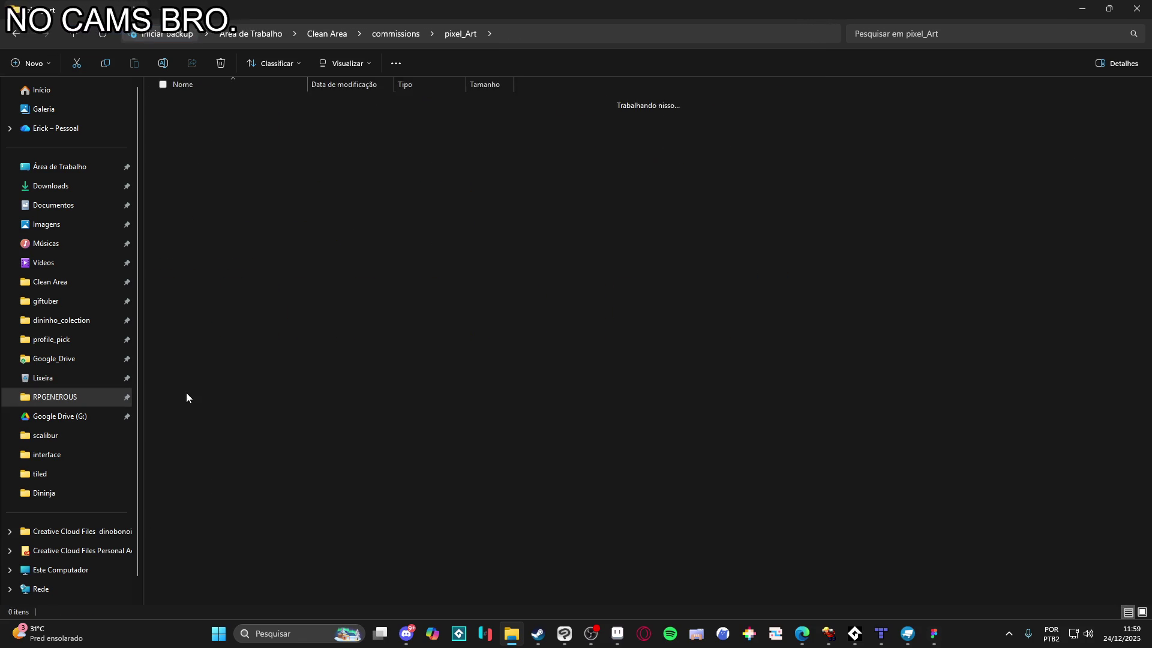
pyautogui.doubleClick(184, 111)
pyautogui.doubleClick(224, 124)
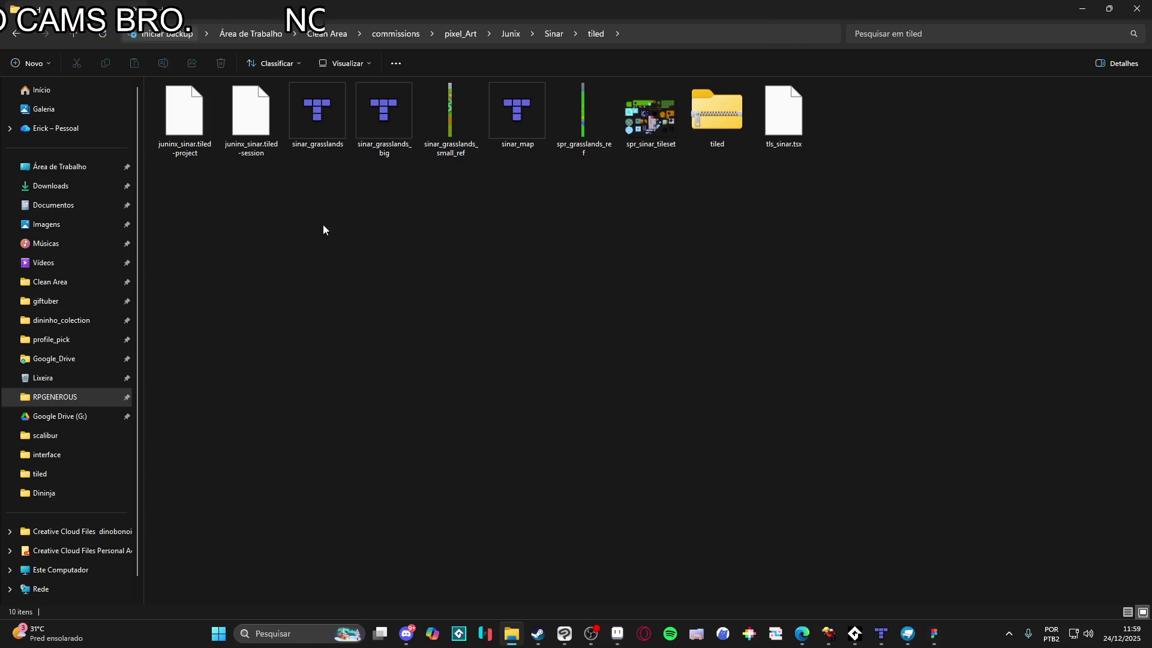
pyautogui.click(725, 127)
# Permanently delete the old tiled zip and compress all nine project files into tiled.zip with 7-Zip
pyautogui.hotkey('shift', 'Delete')
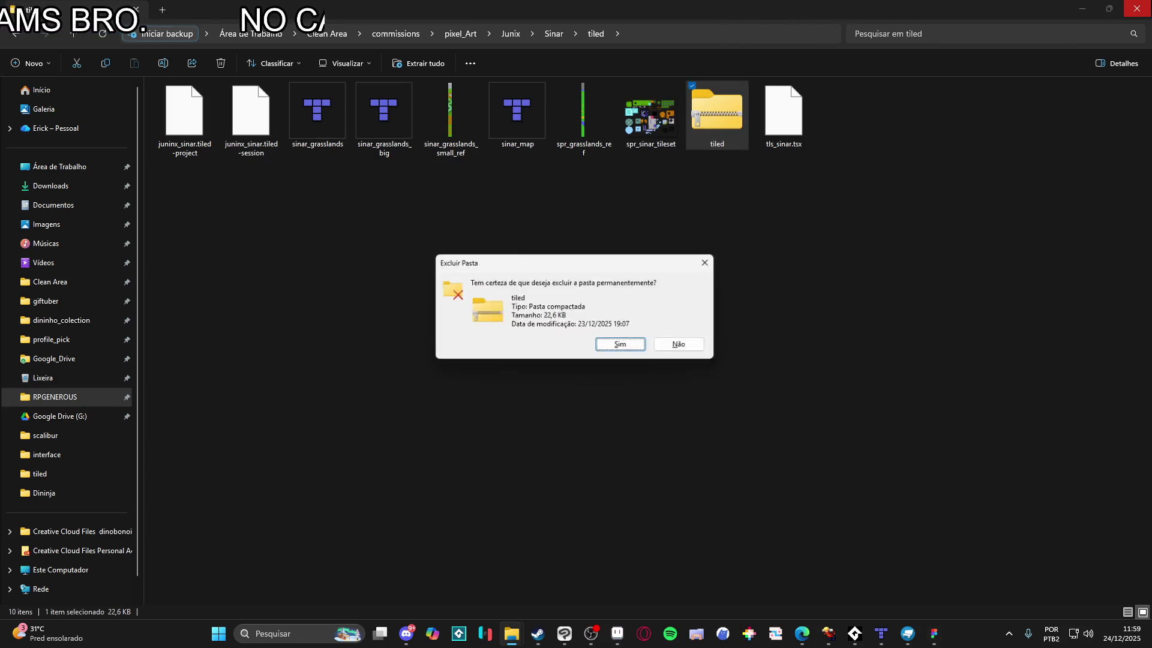
pyautogui.press('Return')
pyautogui.moveTo(180, 170)
pyautogui.mouseDown()
pyautogui.moveTo(343, 164)
pyautogui.moveTo(324, 174)
pyautogui.mouseUp()
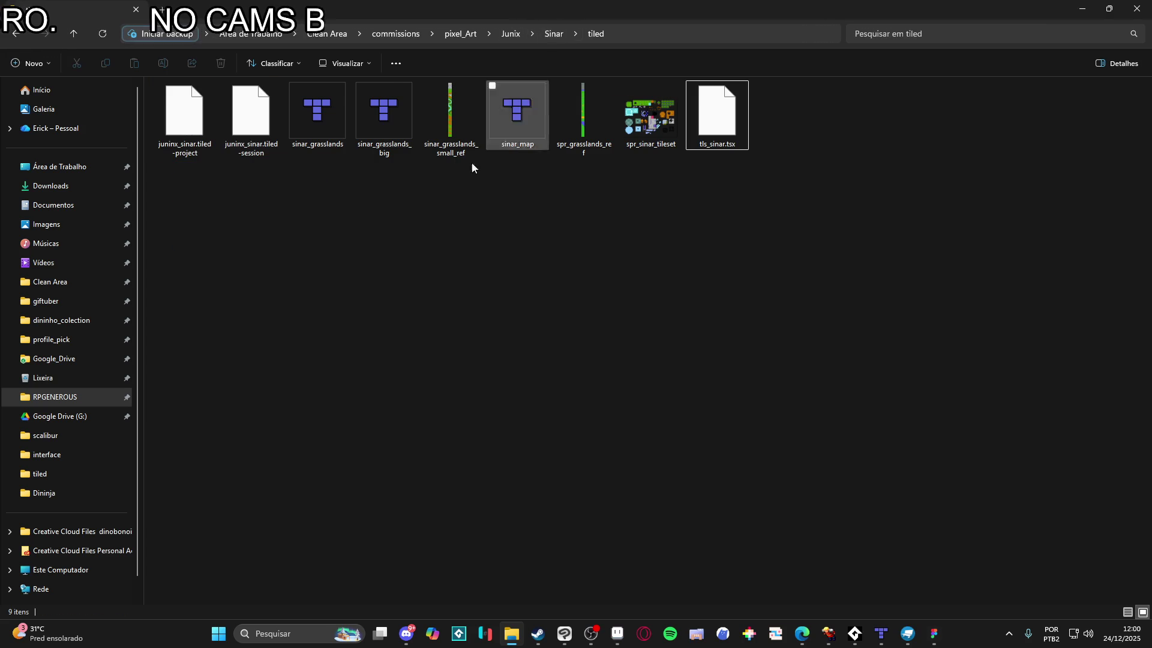
pyautogui.moveTo(199, 170)
pyautogui.mouseDown()
pyautogui.moveTo(331, 119)
pyautogui.moveTo(739, 111)
pyautogui.moveTo(729, 110)
pyautogui.mouseUp()
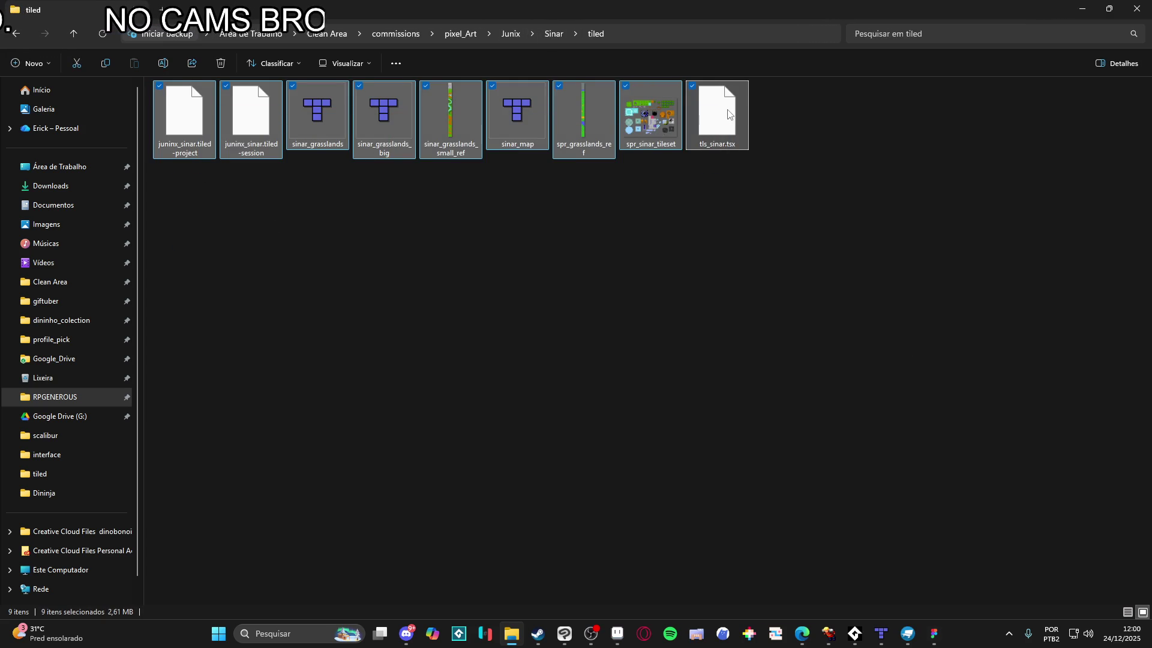
pyautogui.rightClick(729, 110)
pyautogui.moveTo(854, 169)
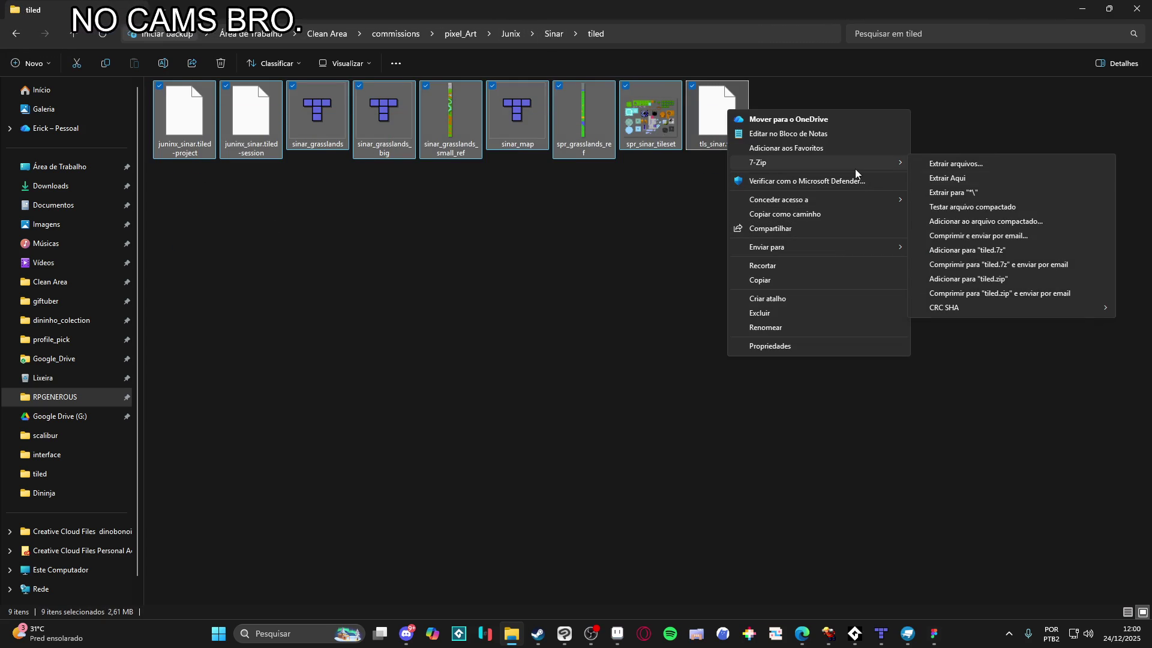
pyautogui.click(1024, 279)
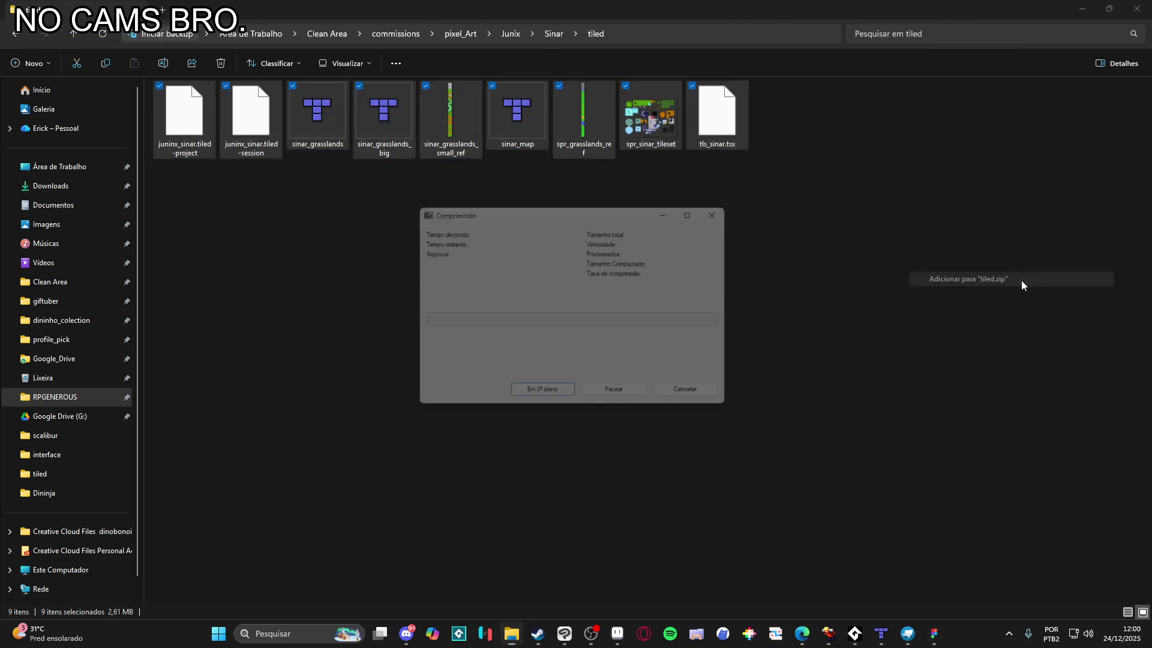
# Rename the new archive to sinar_grasslands, then bring Discord to the front
pyautogui.click(735, 122)
pyautogui.press('F2')
pyautogui.write('sinn')
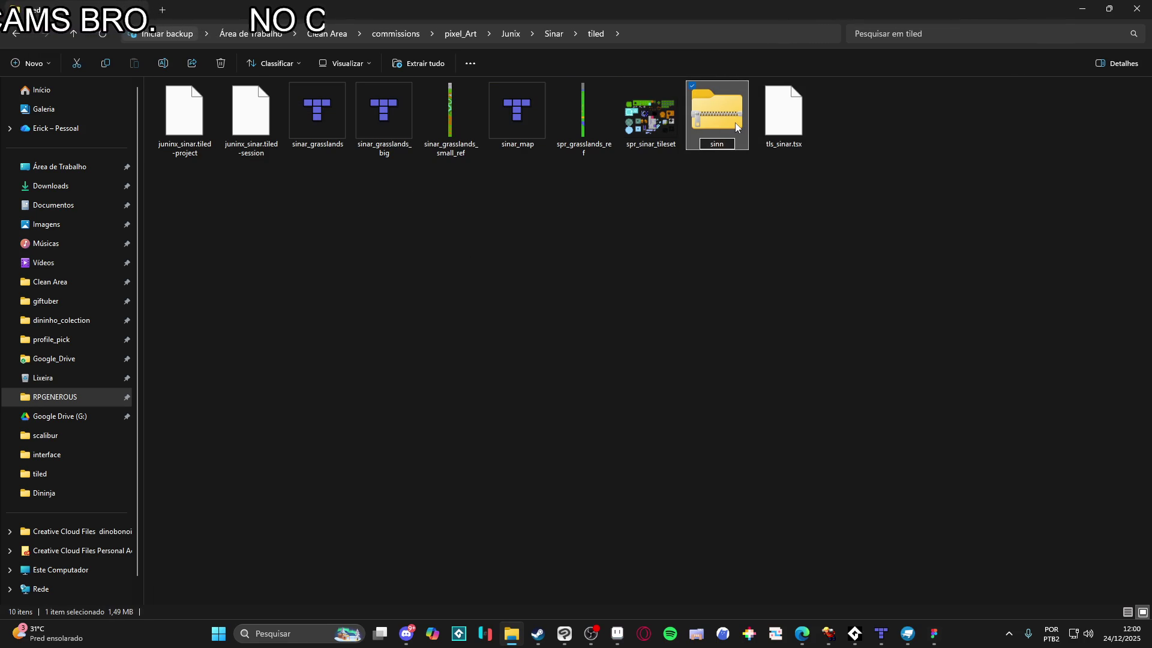
pyautogui.press('BackSpace')
pyautogui.write('ar_grasslands')
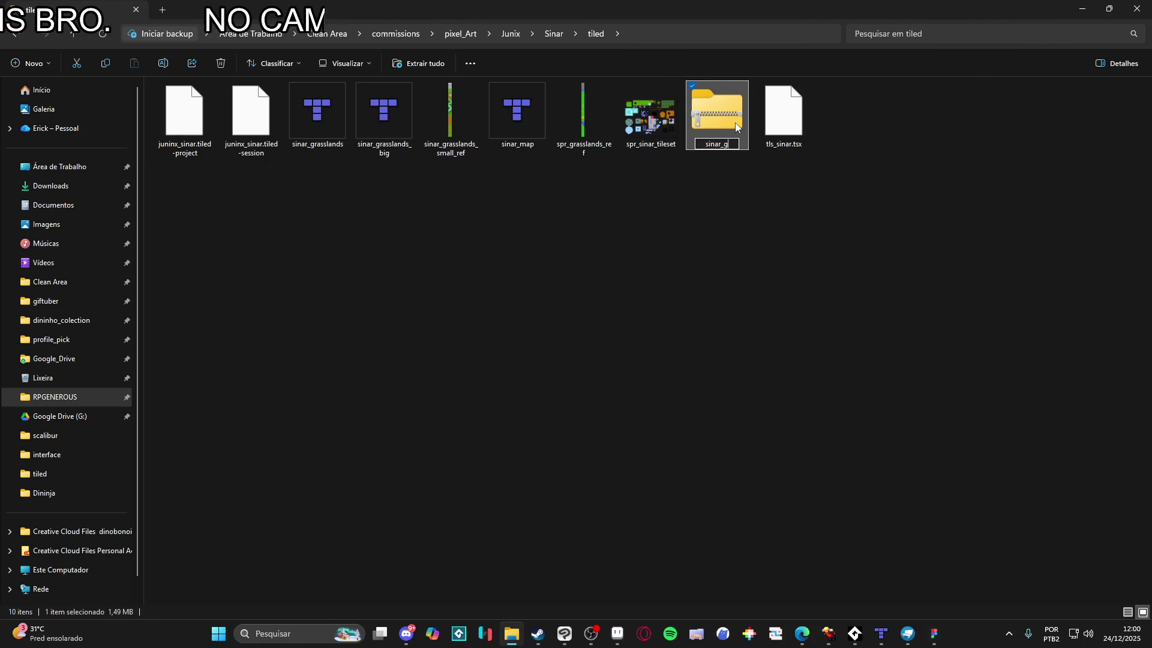
pyautogui.press('Return')
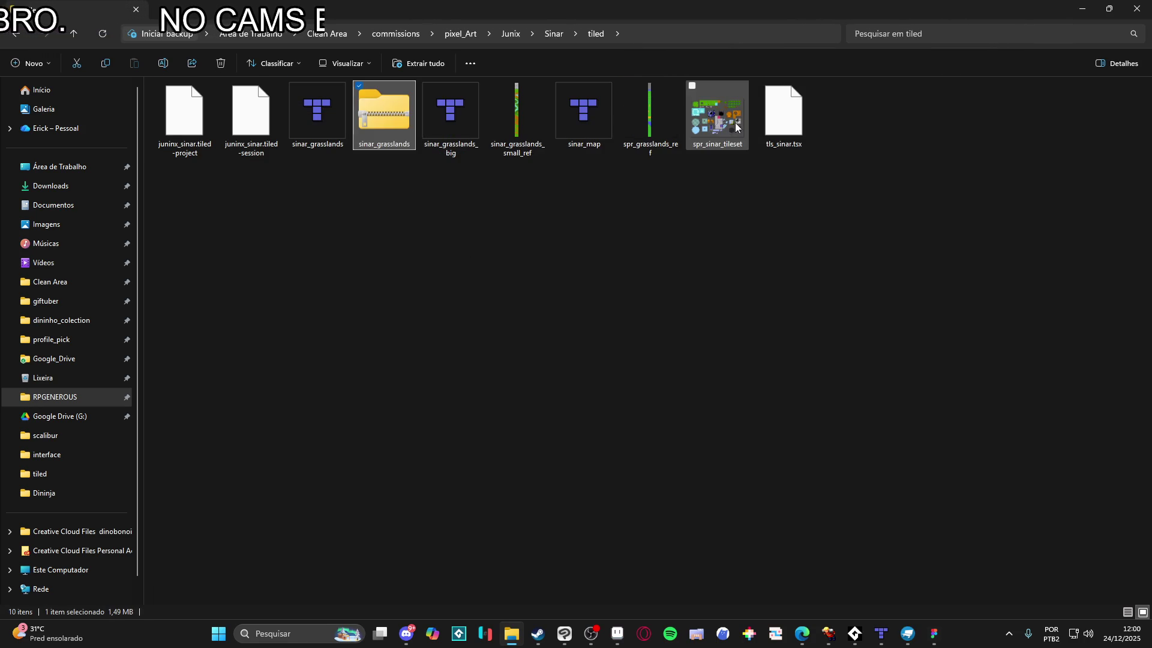
pyautogui.click(407, 634)
pyautogui.click(406, 634)
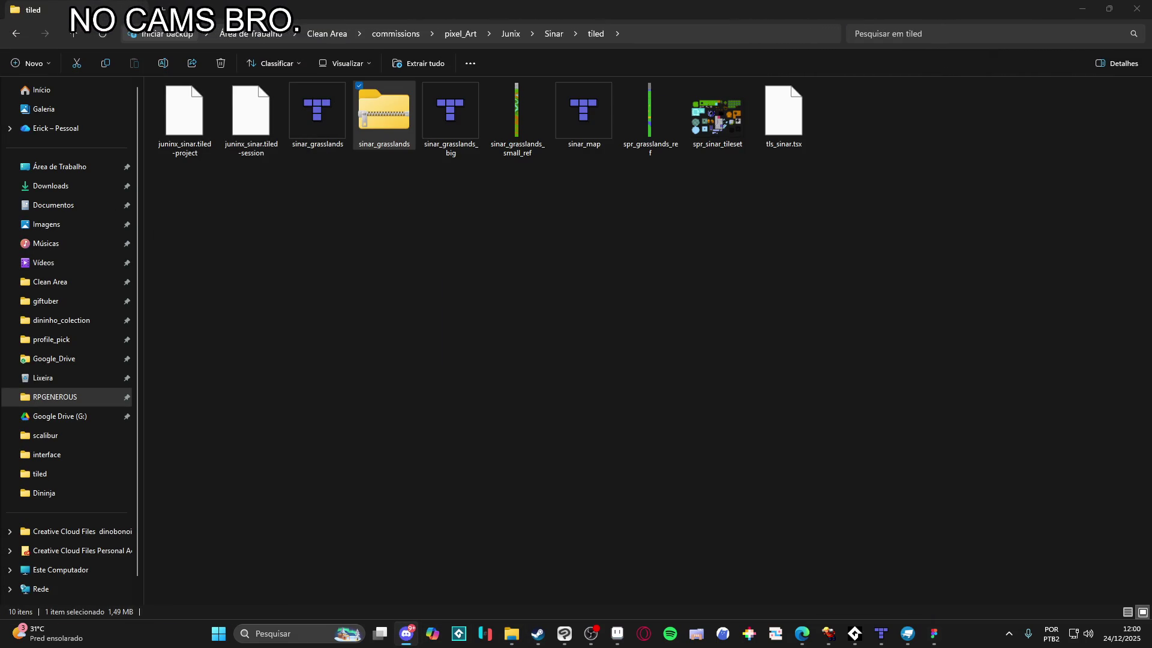
pyautogui.moveTo(390, 114)
pyautogui.mouseDown()
pyautogui.moveTo(155, 283)
pyautogui.moveTo(0, 312)
pyautogui.mouseUp()
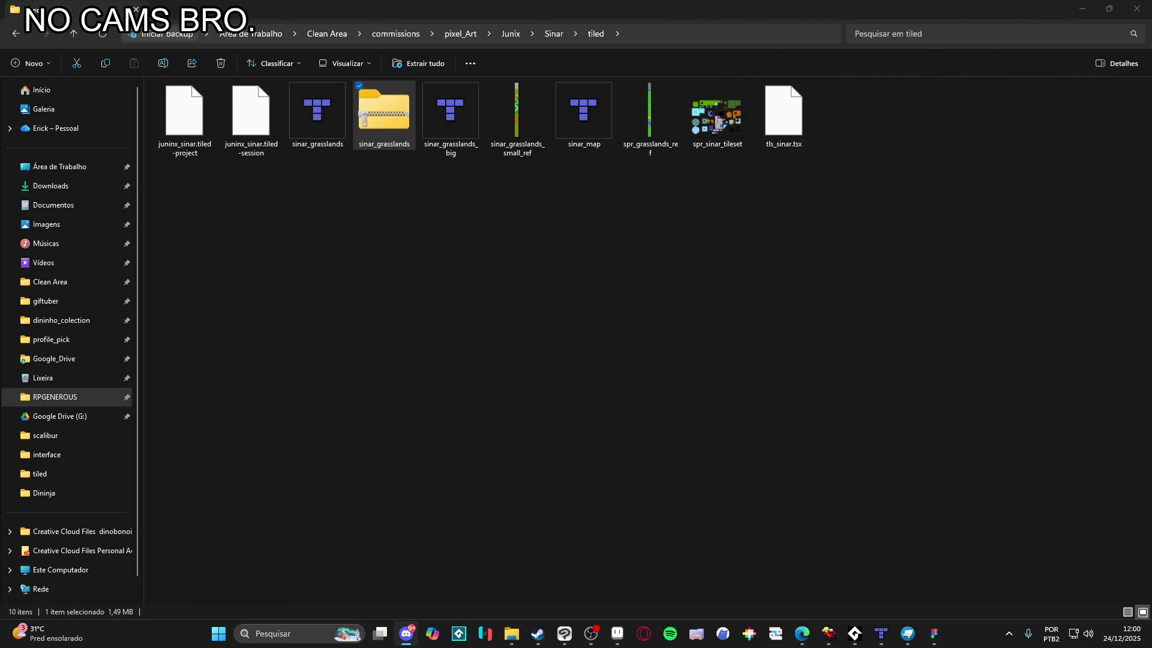